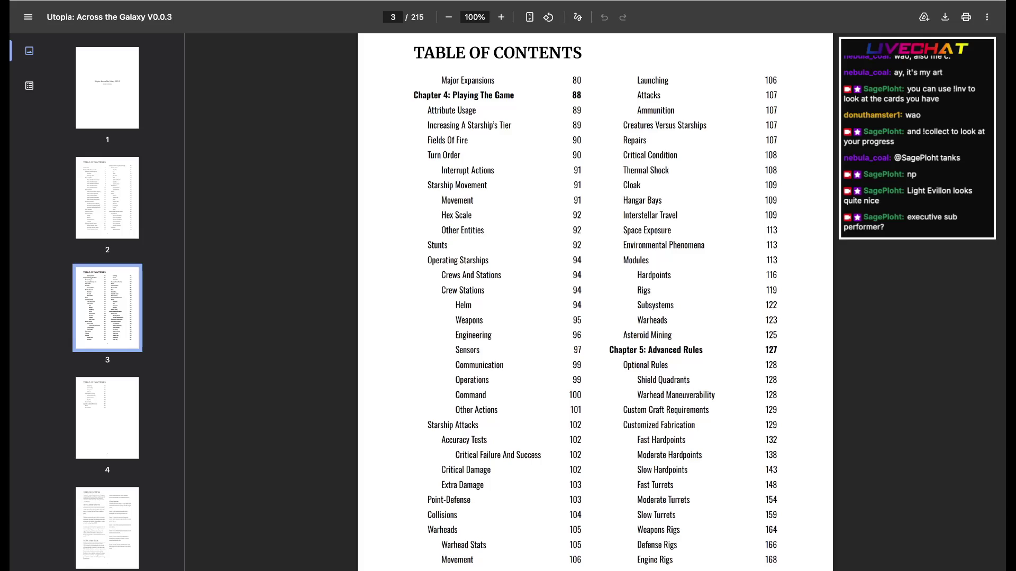
# - In the Narrators document, split Sci-Fi from its description so the description sits on its own line
pyautogui.hotkey('ctrl', 'Tab')
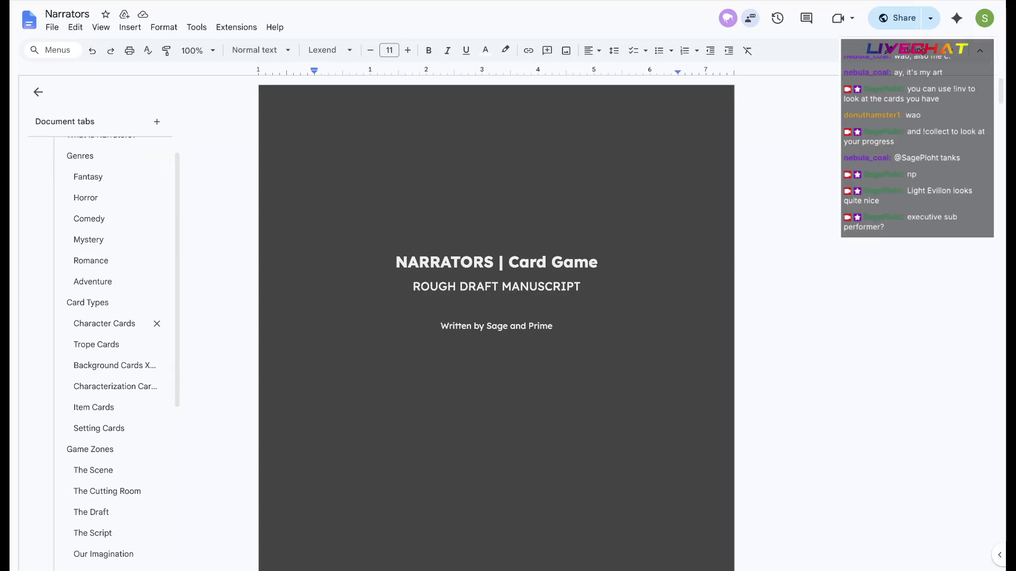
pyautogui.click(101, 212)
pyautogui.scroll(-10, 496, 318)
pyautogui.scroll(-2, 496, 318)
pyautogui.scroll(2, 497, 317)
pyautogui.scroll(2, 495, 317)
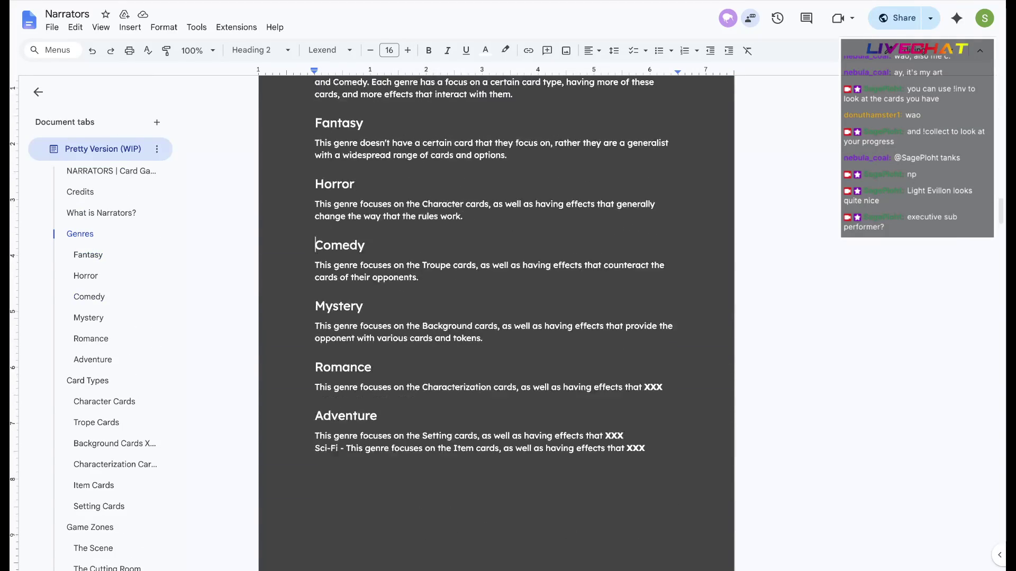
pyautogui.scroll(-5, 496, 318)
pyautogui.scroll(6, 496, 317)
pyautogui.scroll(-2, 497, 317)
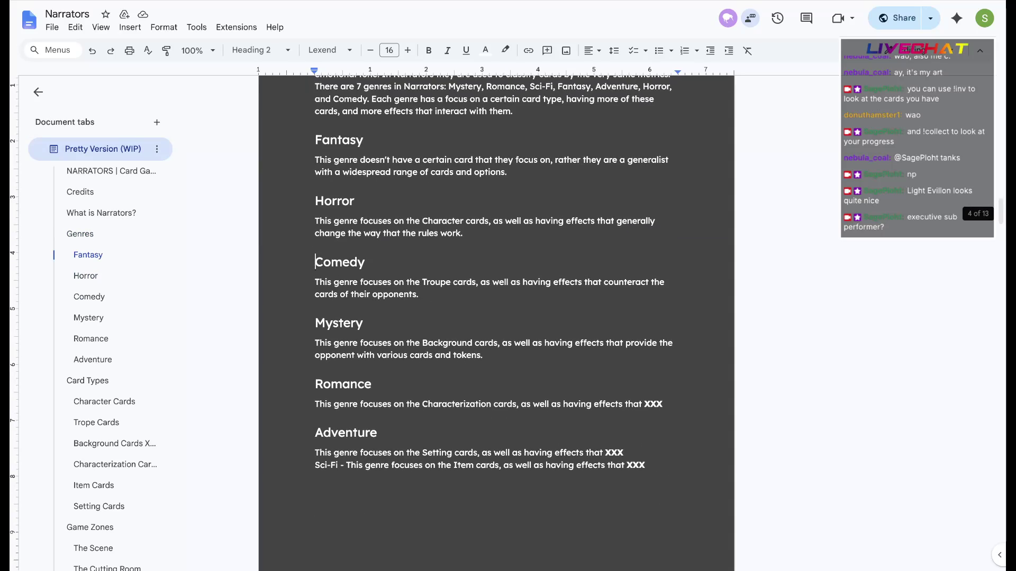
pyautogui.click(345, 465)
pyautogui.press('BackSpace')
pyautogui.press('BackSpace')
pyautogui.press('BackSpace')
pyautogui.press('Return')
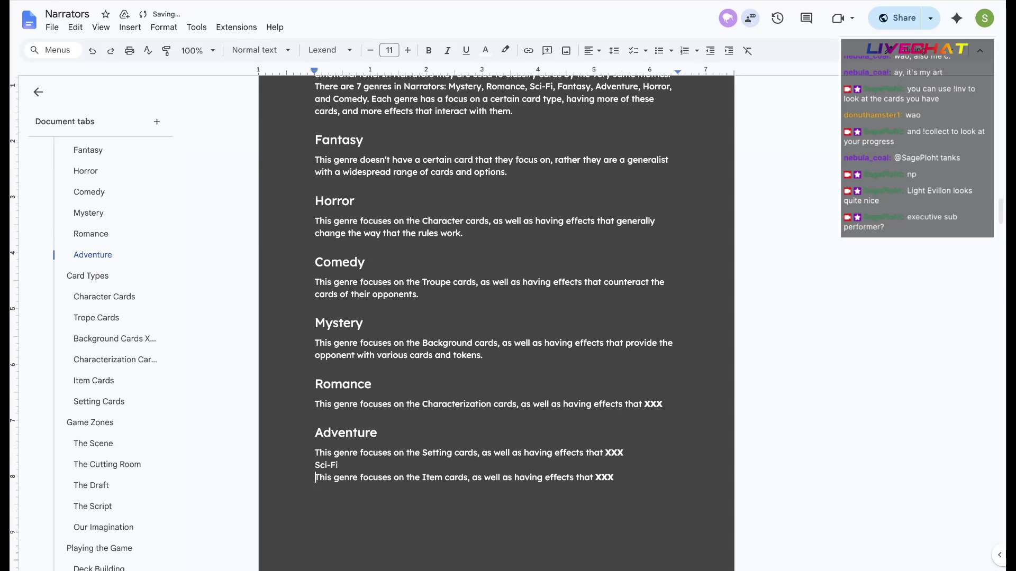
# - Style the Sci-Fi line as a Heading 2 genre heading
pyautogui.doubleClick(326, 465)
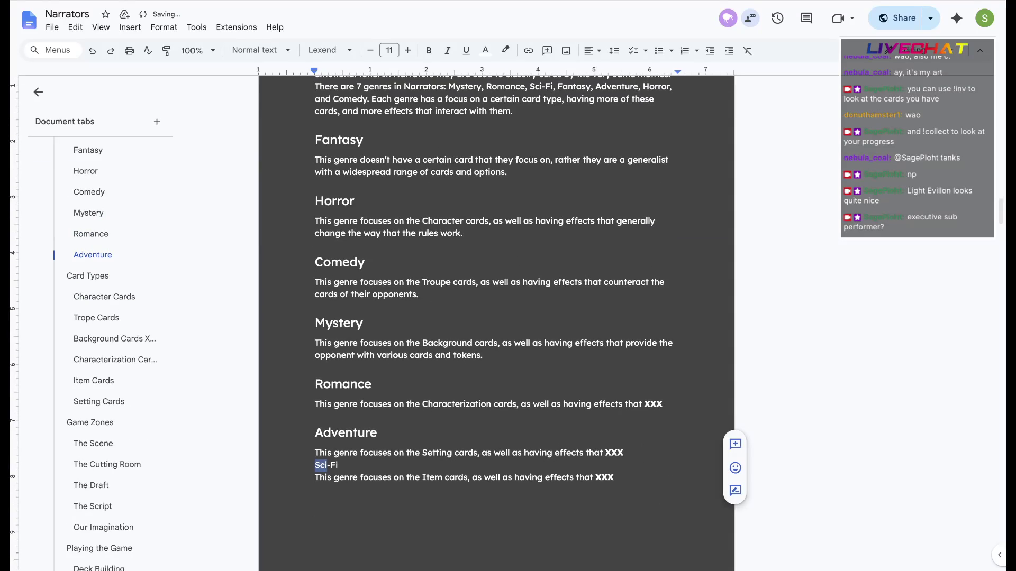
pyautogui.hotkey('shift', 'End')
pyautogui.click(258, 50)
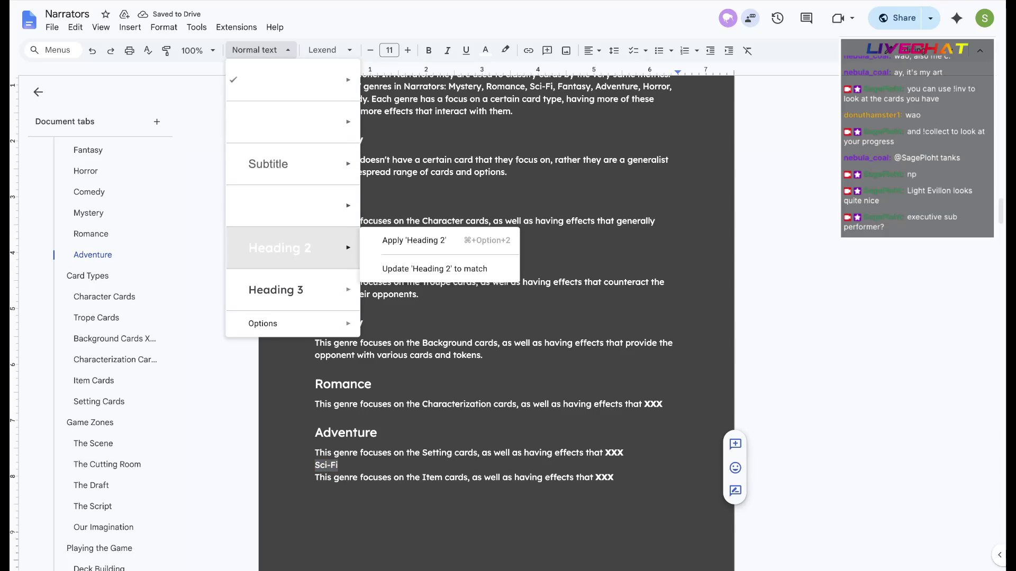
pyautogui.press('Return')
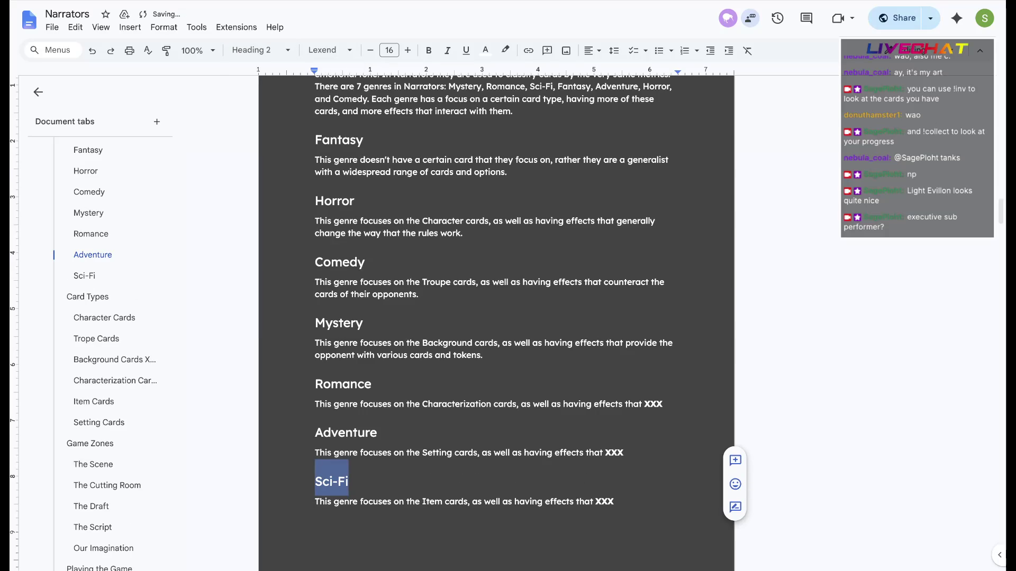
pyautogui.click(355, 433)
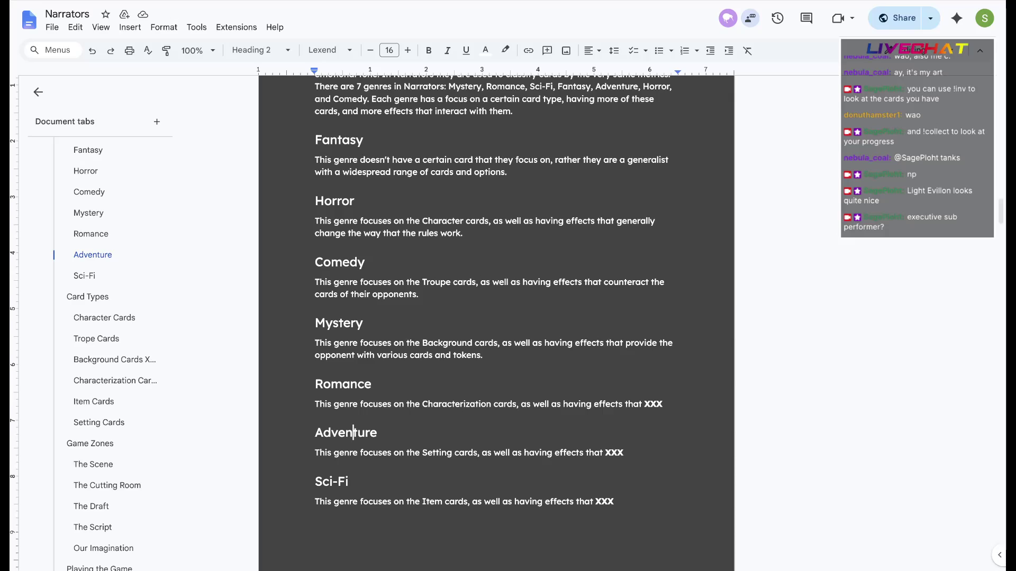
# - Read the rulebook Introduction, highlighting the feedback and Using This Book paragraphs along the way
pyautogui.hotkey('ctrl', 'Tab')
pyautogui.scroll(-1, 595, 302)
pyautogui.scroll(-4, 596, 302)
pyautogui.scroll(-3, 595, 302)
pyautogui.scroll(-4, 595, 302)
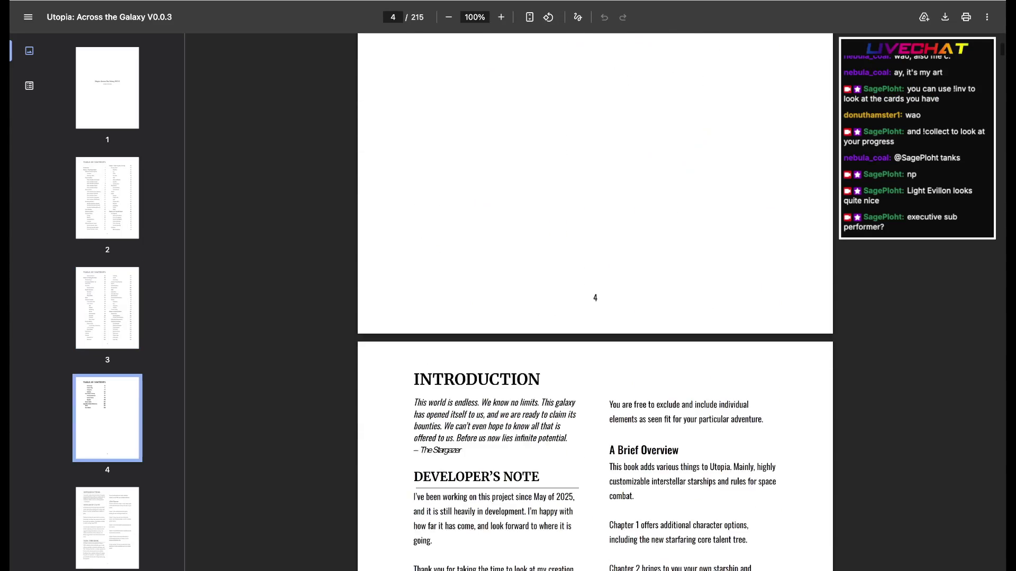
pyautogui.scroll(-4, 596, 301)
pyautogui.scroll(3, 595, 301)
pyautogui.scroll(2, 596, 301)
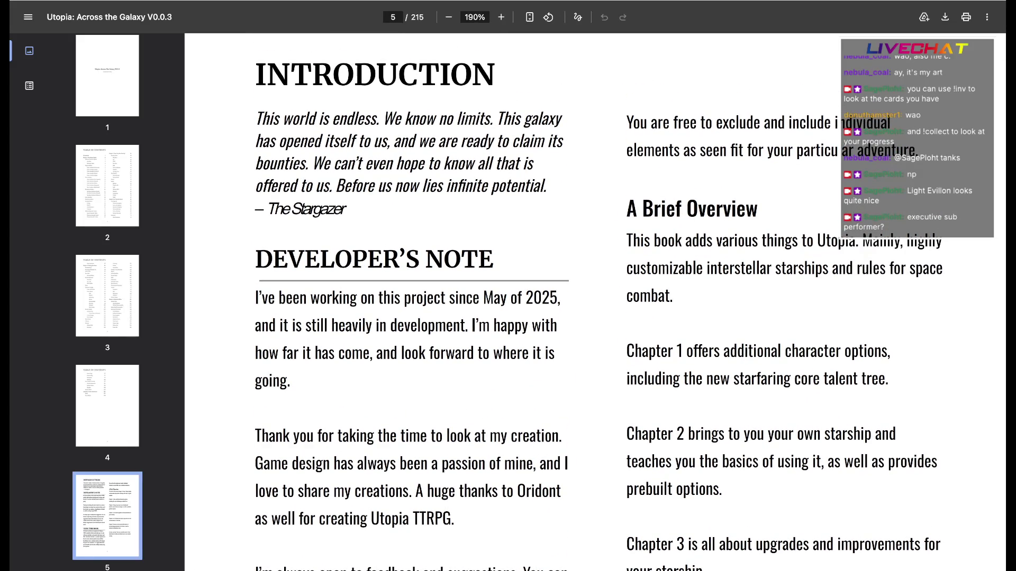
pyautogui.scroll(-1, 596, 301)
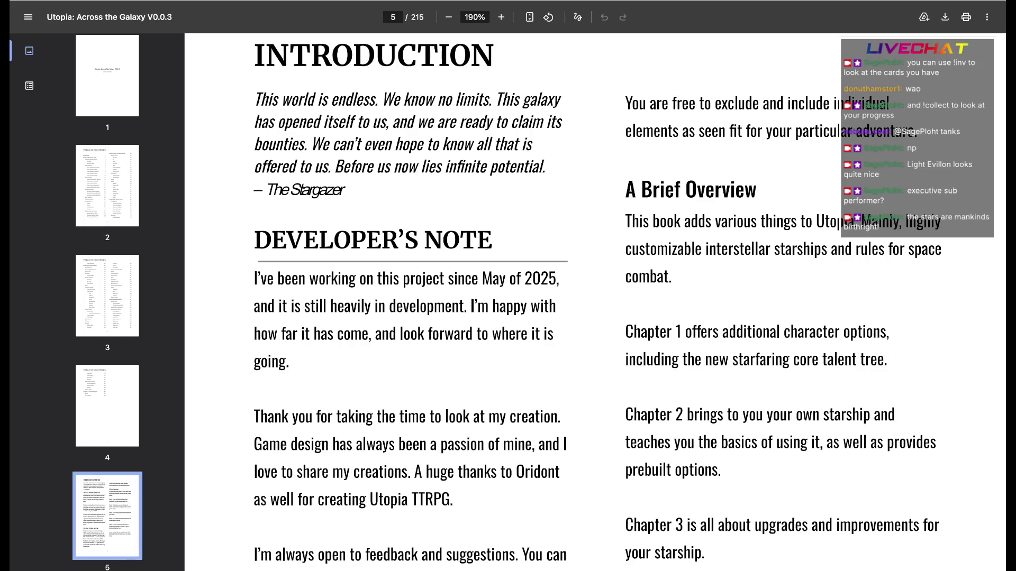
pyautogui.scroll(-1, 595, 302)
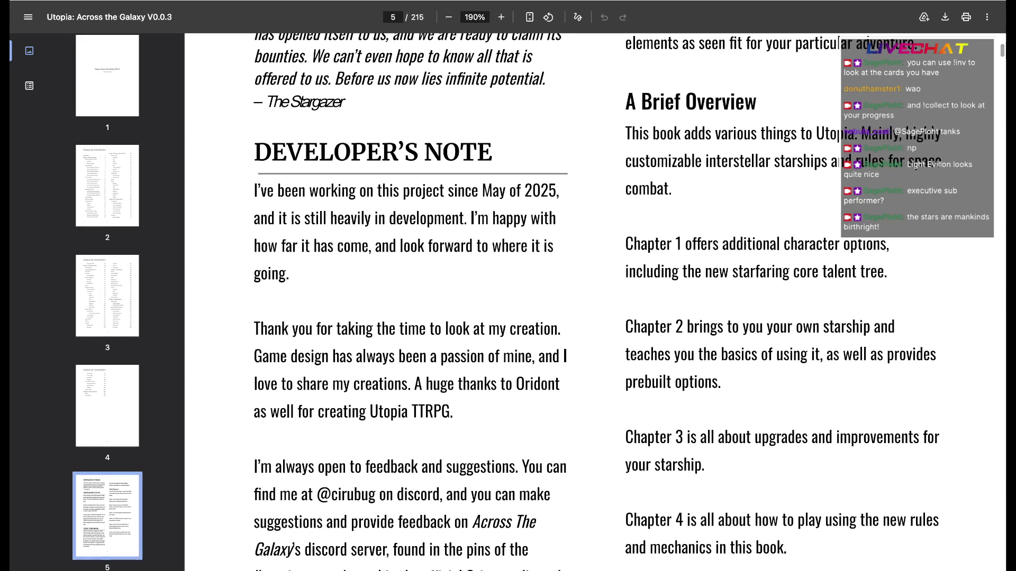
pyautogui.scroll(-1, 596, 302)
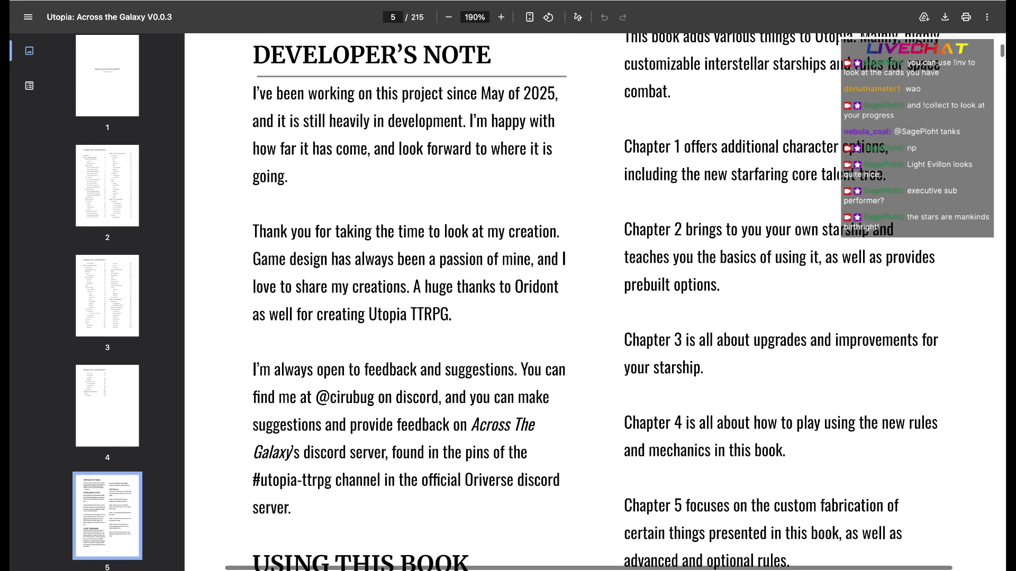
pyautogui.scroll(-1, 596, 301)
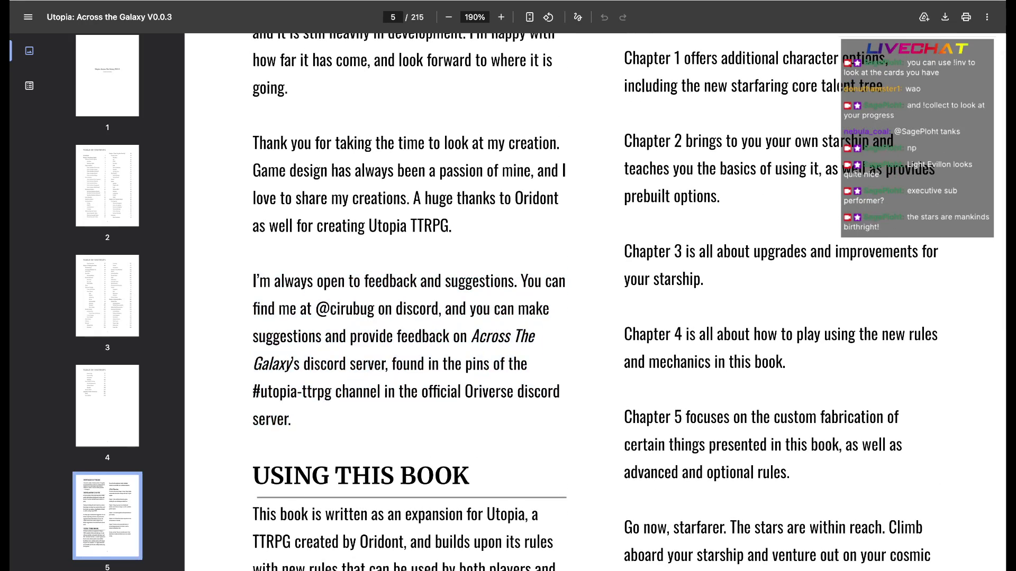
pyautogui.moveTo(253, 309); pyautogui.dragTo(292, 419)
pyautogui.moveTo(253, 309); pyautogui.dragTo(292, 419)
pyautogui.scroll(2, 292, 419)
pyautogui.scroll(-3, 596, 301)
pyautogui.scroll(-2, 596, 302)
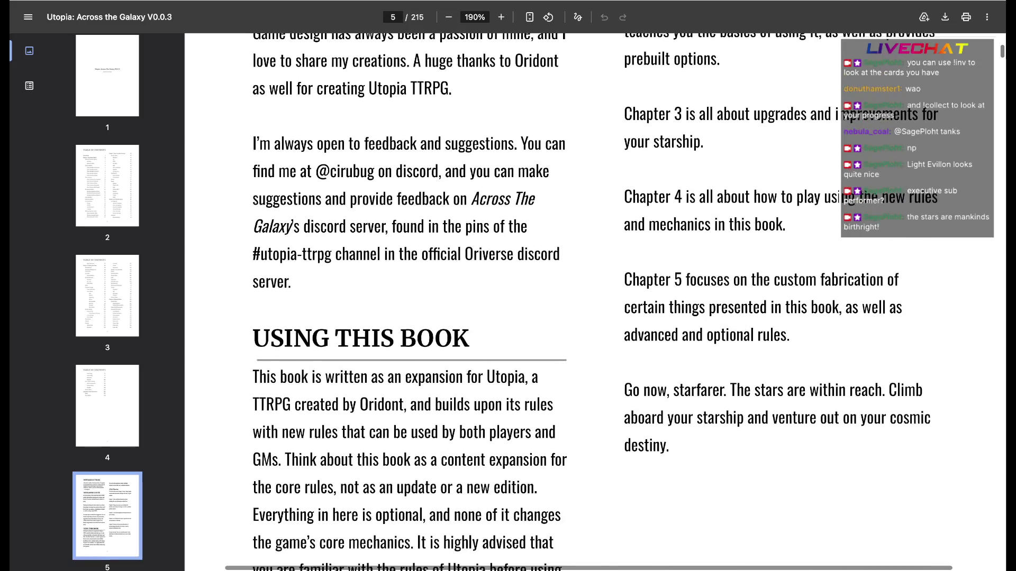
pyautogui.scroll(-2, 596, 302)
pyautogui.moveTo(253, 208)
pyautogui.mouseDown()
pyautogui.moveTo(314, 320)
pyautogui.moveTo(404, 402)
pyautogui.mouseUp()
pyautogui.click(404, 402)
pyautogui.moveTo(339, 430)
pyautogui.mouseDown()
pyautogui.moveTo(253, 208)
pyautogui.moveTo(341, 374)
pyautogui.mouseUp()
pyautogui.click(341, 430)
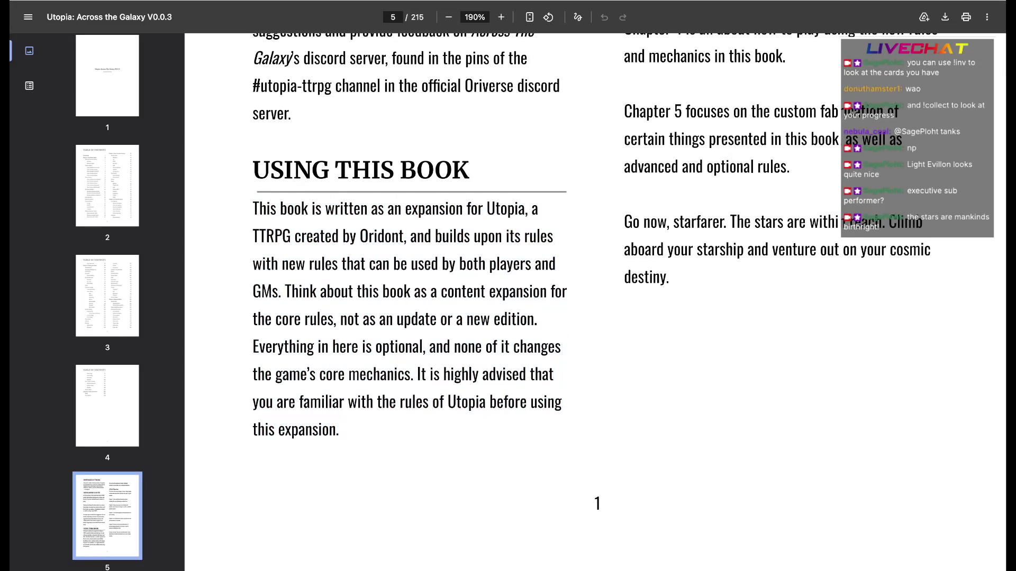
pyautogui.scroll(1, 596, 301)
pyautogui.scroll(8, 595, 302)
pyautogui.scroll(-2, 596, 302)
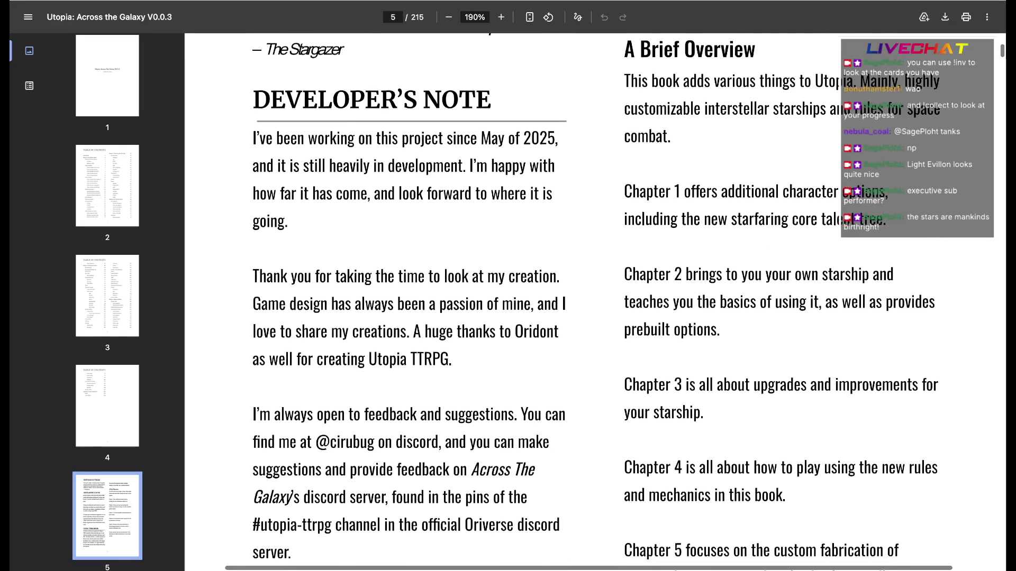
pyautogui.moveTo(624, 190)
pyautogui.mouseDown()
pyautogui.moveTo(729, 218)
pyautogui.moveTo(783, 384)
pyautogui.mouseUp()
pyautogui.click(783, 383)
pyautogui.scroll(-3, 596, 302)
pyautogui.scroll(2, 596, 303)
pyautogui.scroll(3, 595, 301)
pyautogui.scroll(-1, 595, 302)
pyautogui.scroll(-1, 596, 302)
pyautogui.scroll(-1, 595, 301)
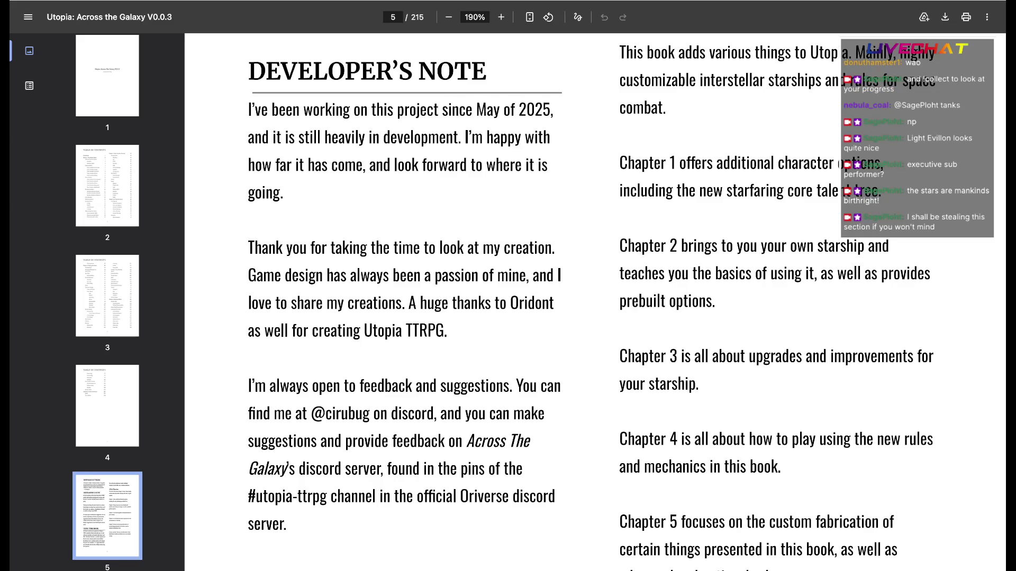
# - Select and copy the whole Developer's Note section, then return to the Narrators document
pyautogui.moveTo(249, 60); pyautogui.dragTo(287, 526)
pyautogui.hotkey('ctrl', 'c')
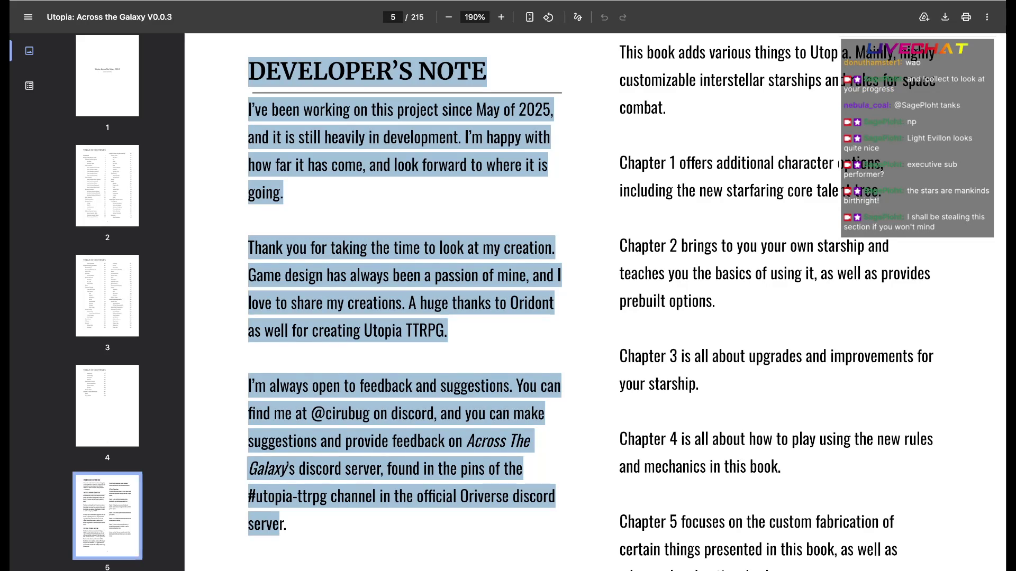
pyautogui.hotkey('alt', 'Tab')
pyautogui.scroll(5, 496, 318)
pyautogui.scroll(8, 496, 318)
pyautogui.scroll(-2, 496, 317)
pyautogui.scroll(-5, 497, 317)
pyautogui.scroll(-3, 496, 317)
pyautogui.scroll(2, 496, 317)
pyautogui.scroll(1, 496, 318)
# - Paste the Developer's Note text on a new line below the Credits list and add an empty line after it
pyautogui.click(552, 293)
pyautogui.press('Return')
pyautogui.press('Return')
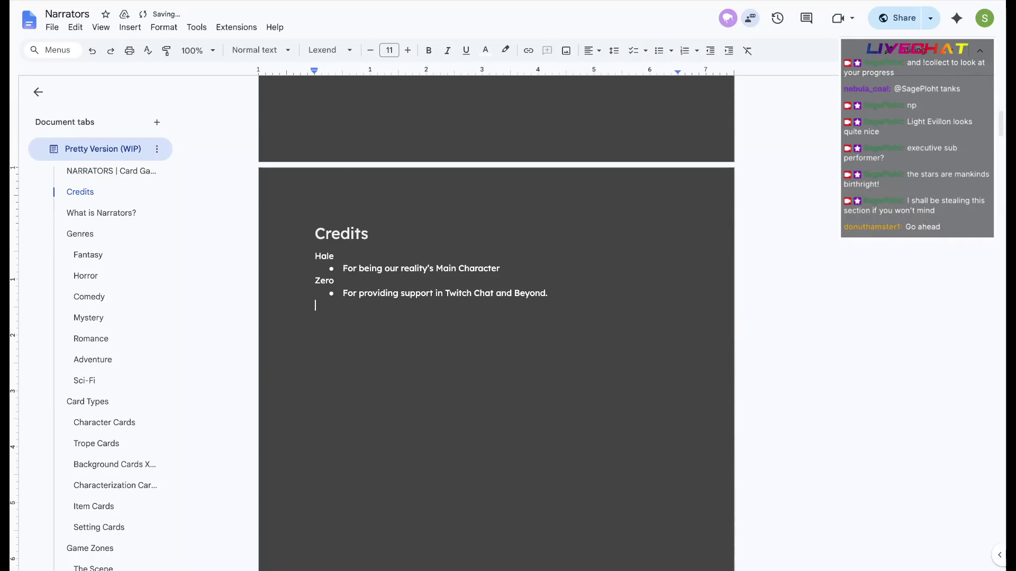
pyautogui.hotkey('ctrl', 'v')
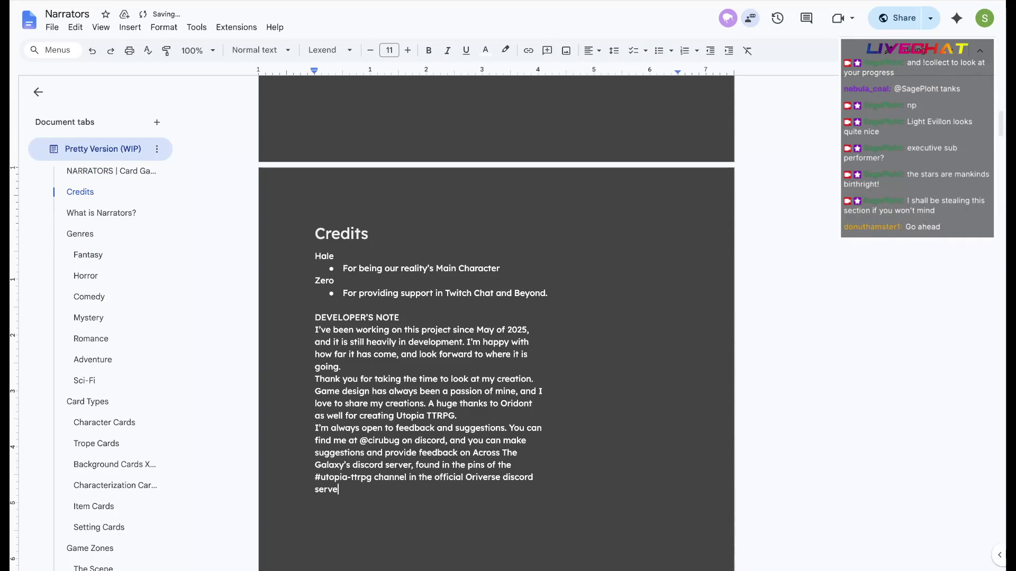
pyautogui.moveTo(399, 318); pyautogui.dragTo(315, 317)
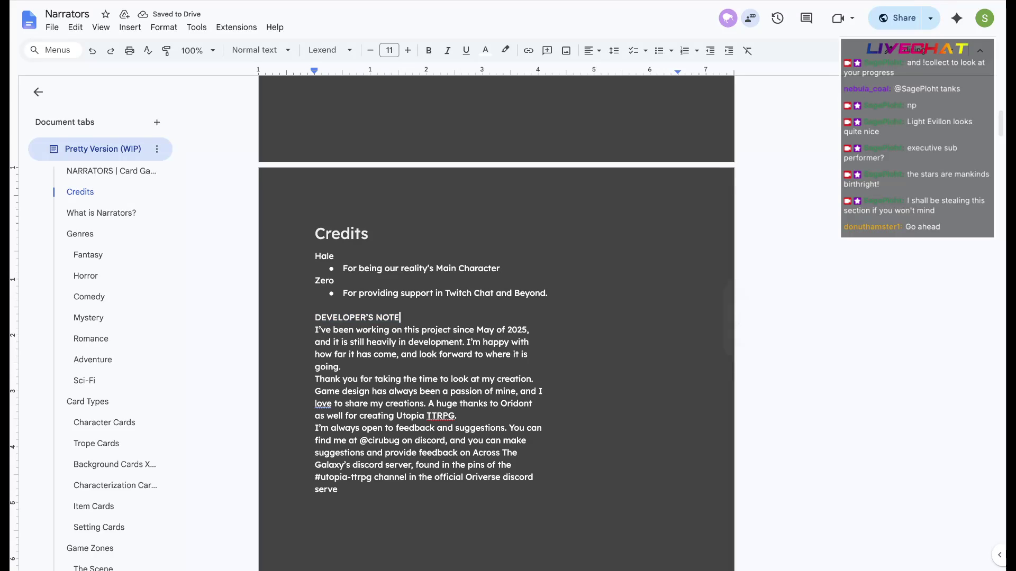
pyautogui.moveTo(315, 317); pyautogui.dragTo(401, 318)
pyautogui.press('Right')
pyautogui.hotkey('ctrl', 'End')
pyautogui.press('Return')
pyautogui.press('Return')
pyautogui.write('Developer')
pyautogui.write("'s Note")
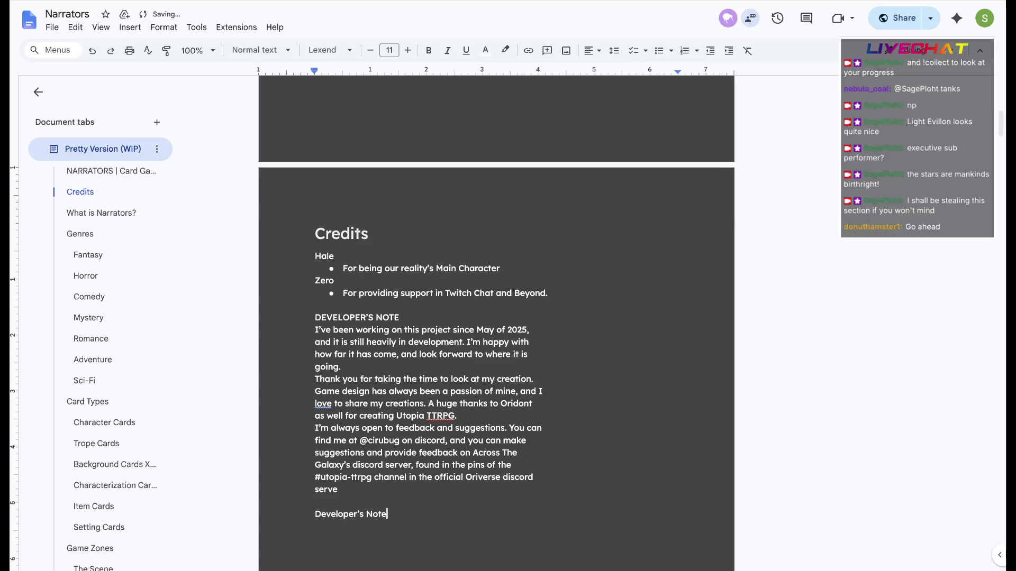
# - Make the new Developer's Note line a Heading 2 with a normal-text line started beneath it
pyautogui.hotkey('shift', 'Home')
pyautogui.click(258, 50)
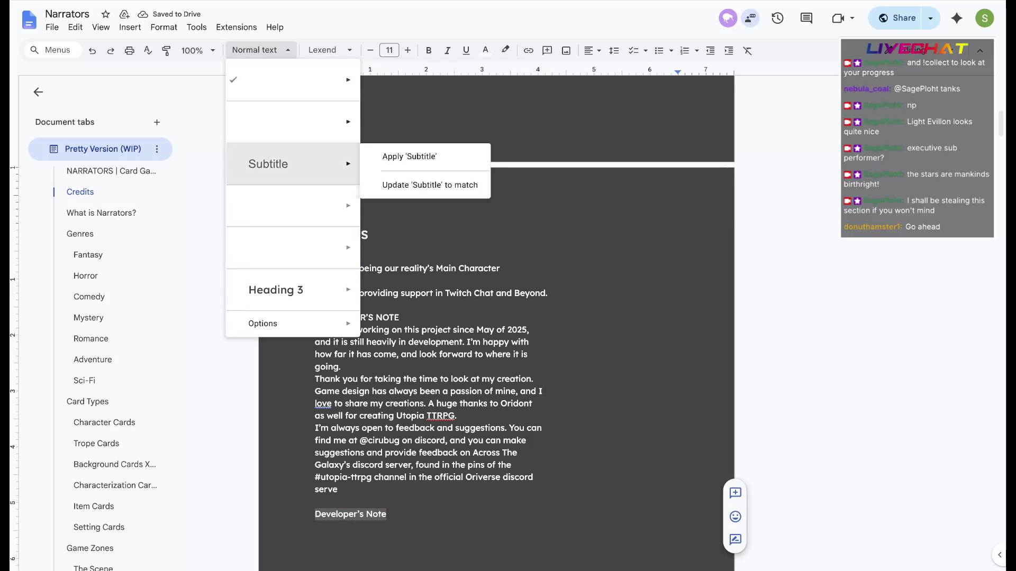
pyautogui.click(413, 240)
pyautogui.press('Right')
pyautogui.press('Return')
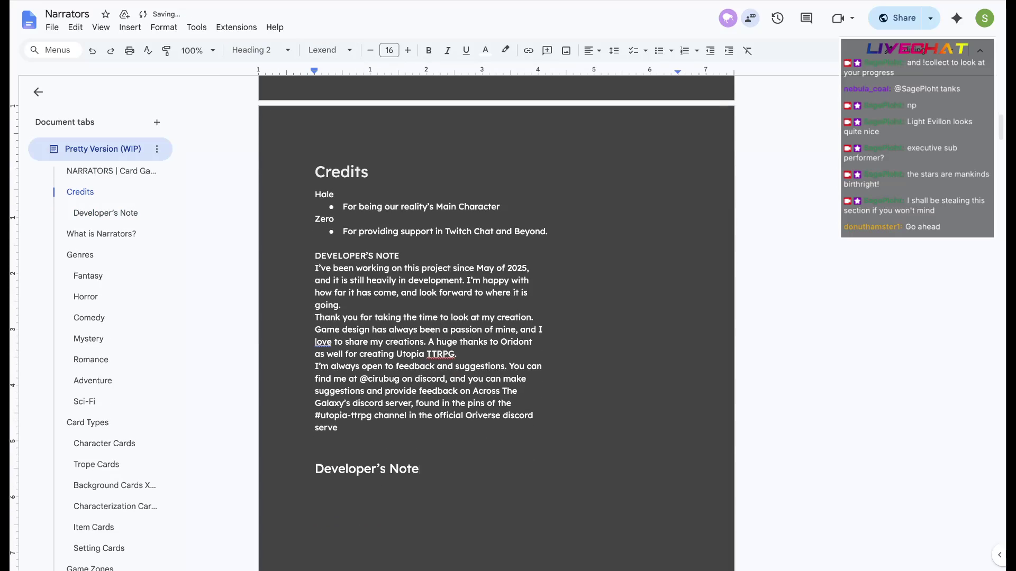
pyautogui.click(259, 50)
pyautogui.click(272, 79)
pyautogui.write("I've been working on this project since ")
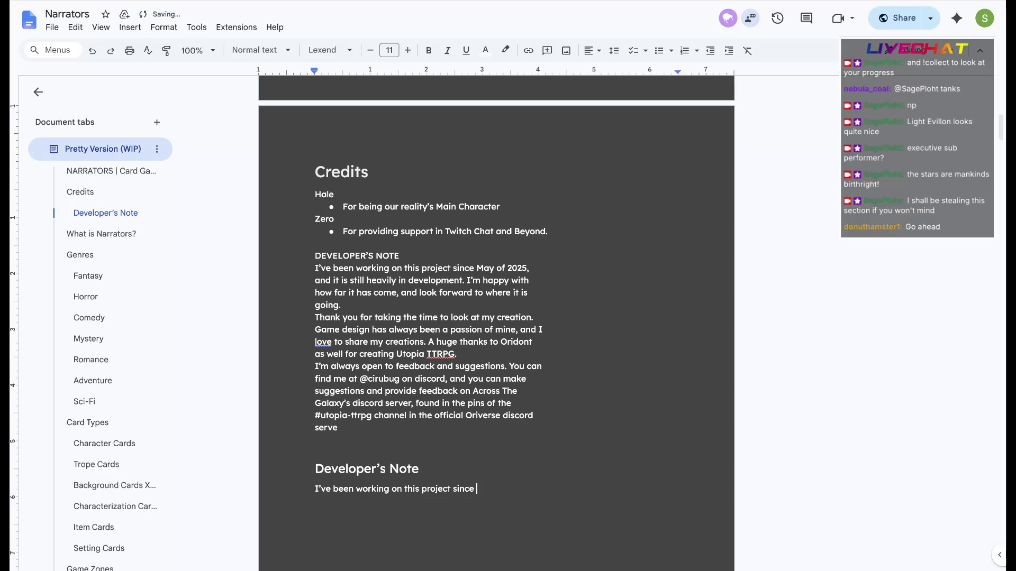
pyautogui.write('May of 2026')
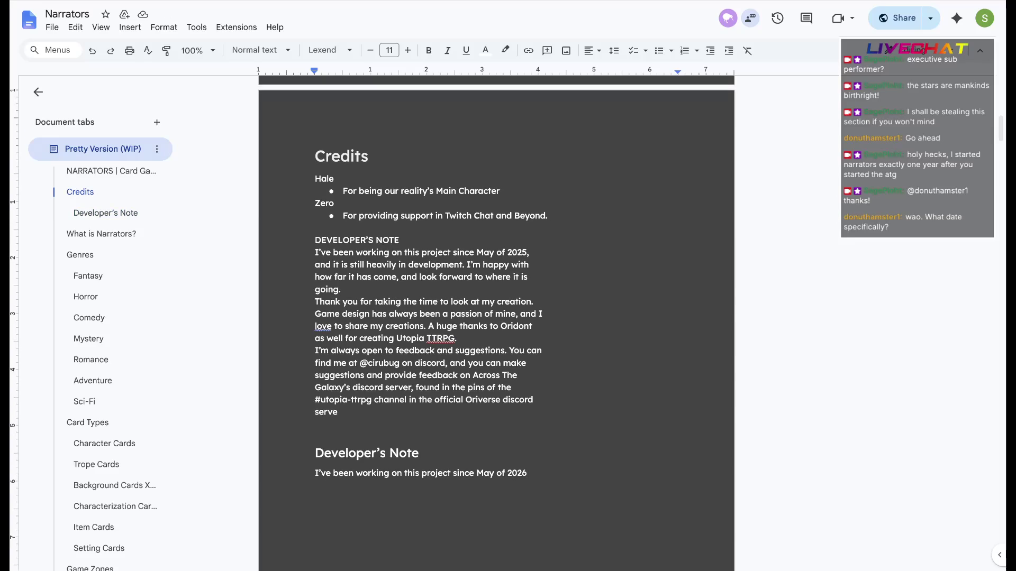
pyautogui.write(', and it is current')
# - Write that development began May 2026, then begin the thank-you paragraph about making card games
pyautogui.press('BackSpace')
pyautogui.press('BackSpace')
pyautogui.press('BackSpace')
pyautogui.press('BackSpace')
pyautogui.press('BackSpace')
pyautogui.press('BackSpace')
pyautogui.write('still heavily in development. I')
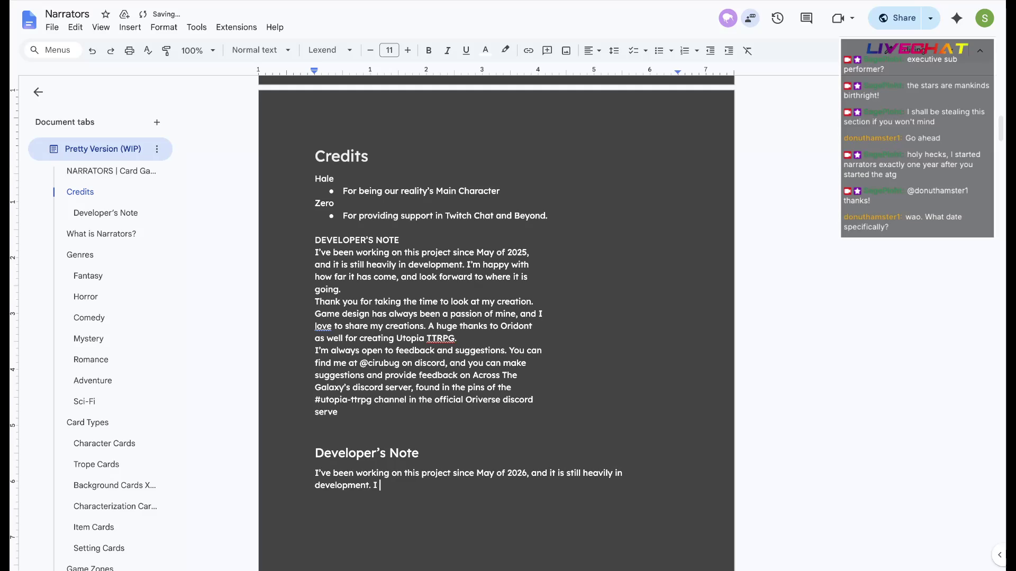
pyautogui.press('BackSpace')
pyautogui.press('BackSpace')
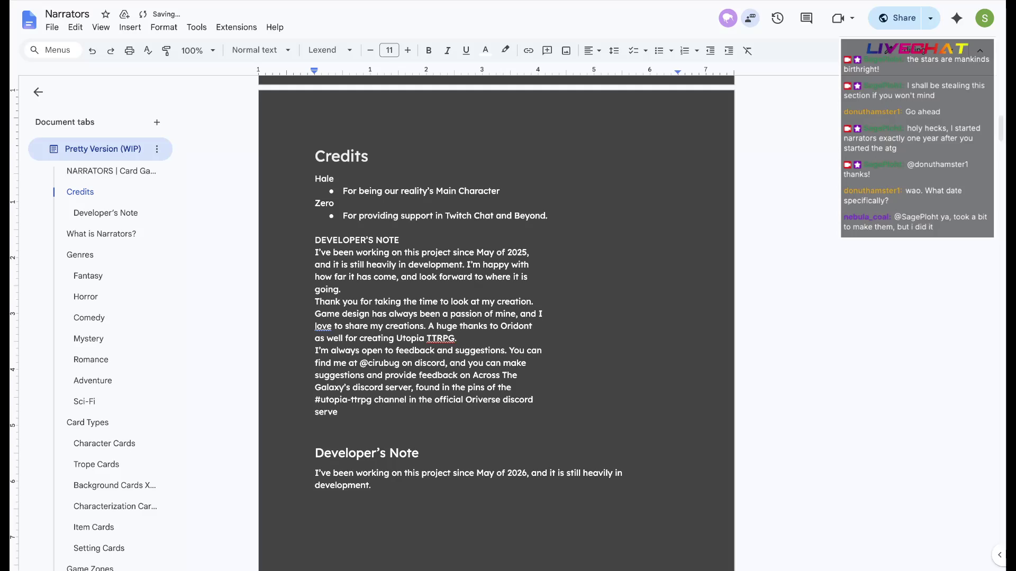
pyautogui.press('Return')
pyautogui.write('I thank you for taking the time to look at my creation,')
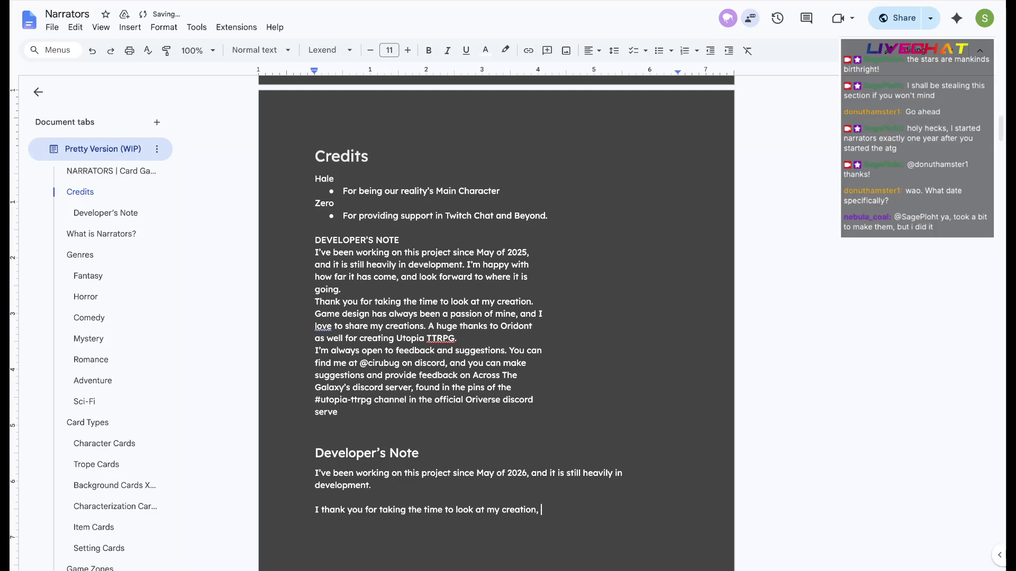
pyautogui.press('BackSpace')
pyautogui.press('BackSpace')
pyautogui.write(". I've been making card games since i ")
pyautogui.write('wa')
pyautogui.press('BackSpace')
pyautogui.press('BackSpace')
pyautogui.press('BackSpace')
pyautogui.press('BackSpace')
pyautogui.write('I was but a wee lad')
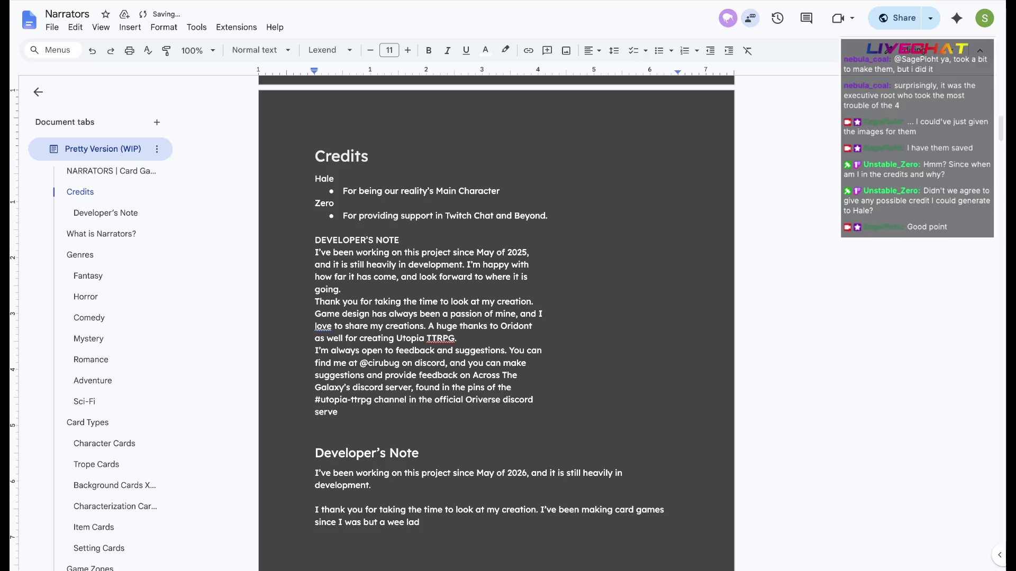
# - Delete Zero's credit bullet and extend Hale's to cover all credit that would have gone to Zero
pyautogui.moveTo(547, 215)
pyautogui.mouseDown()
pyautogui.moveTo(367, 215)
pyautogui.moveTo(316, 203)
pyautogui.mouseUp()
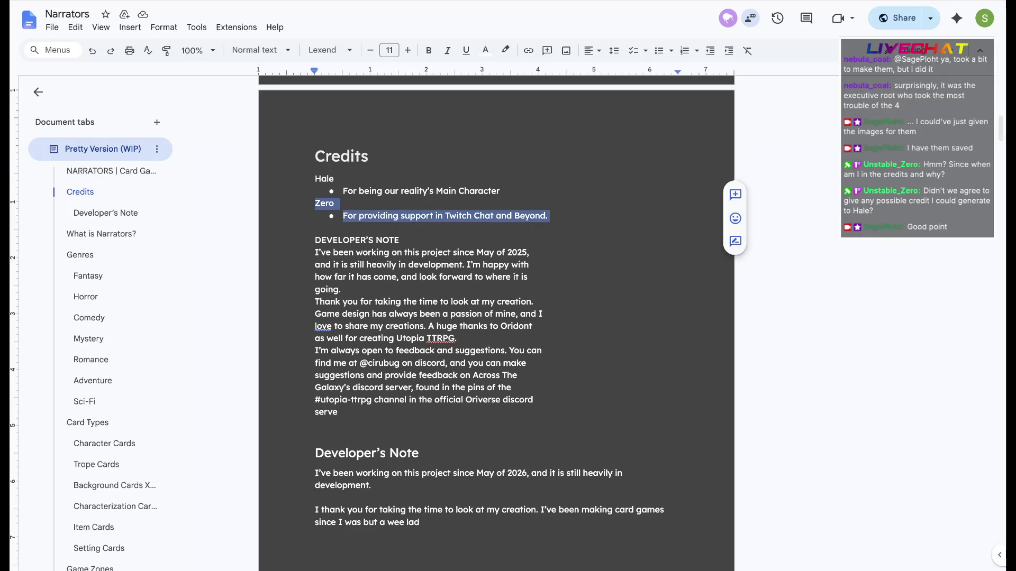
pyautogui.press('BackSpace')
pyautogui.press('BackSpace')
pyautogui.press('BackSpace')
pyautogui.write(', as well as taking the')
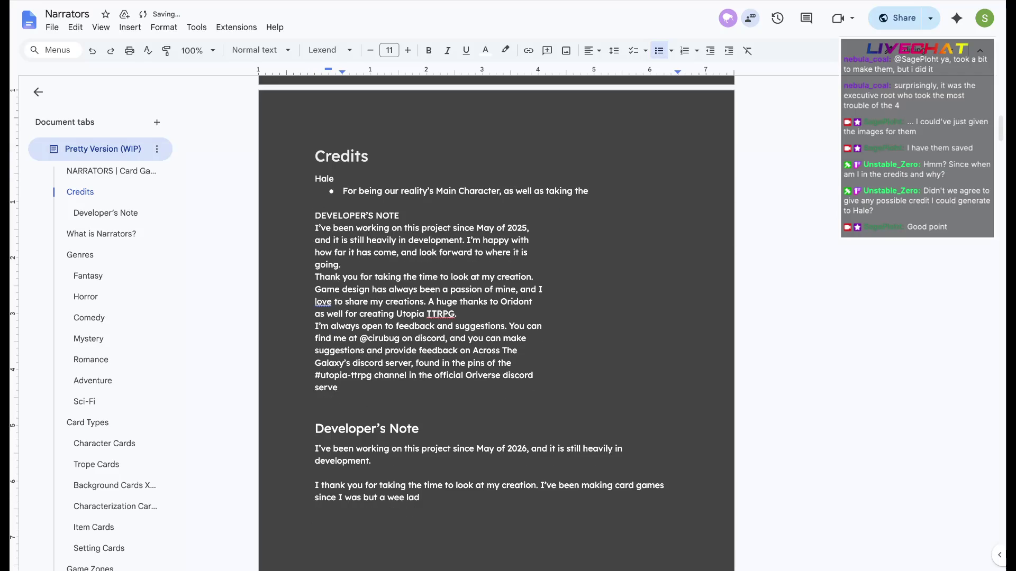
pyautogui.press('BackSpace')
pyautogui.press('BackSpace')
pyautogui.press('BackSpace')
pyautogui.press('BackSpace')
pyautogui.write('all of')
pyautogui.press('BackSpace')
pyautogui.press('BackSpace')
pyautogui.press('BackSpace')
pyautogui.write('credit that would ha')
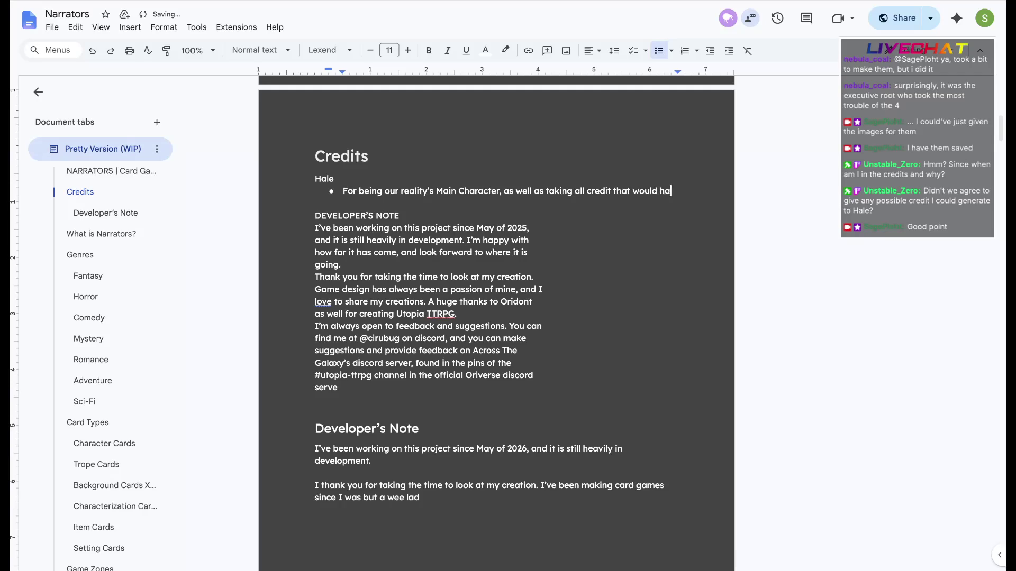
pyautogui.write('ve been accredited to Hale')
pyautogui.press('BackSpace')
pyautogui.press('BackSpace')
pyautogui.press('BackSpace')
pyautogui.press('BackSpace')
pyautogui.press('BackSpace')
pyautogui.write('Zero ')
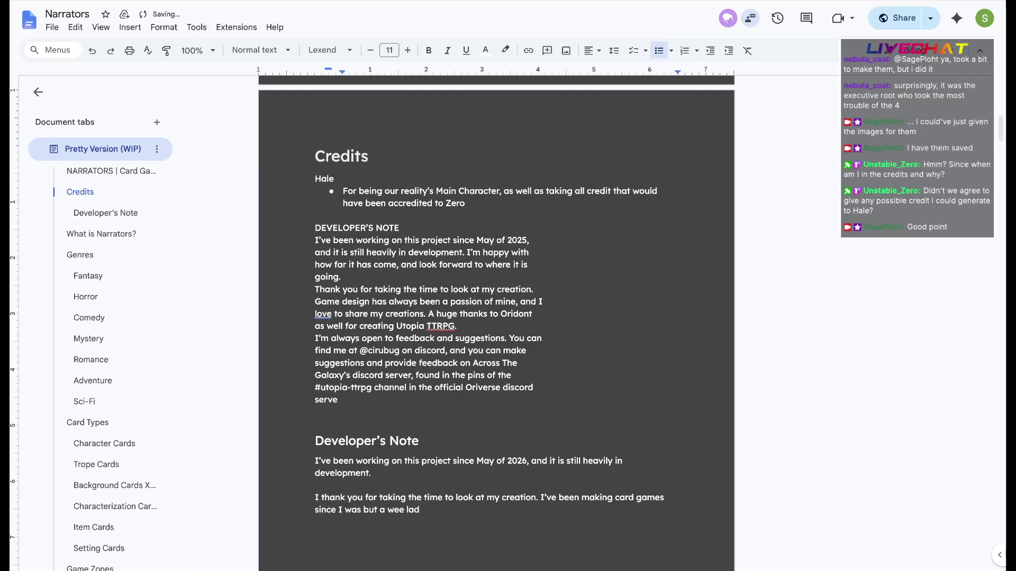
pyautogui.write('(current')
pyautogui.press('BackSpace')
pyautogui.press('BackSpace')
pyautogui.press('BackSpace')
pyautogui.press('BackSpace')
pyautogui.press('BackSpace')
pyautogui.press('BackSpace')
pyautogui.press('BackSpace')
pyautogui.write('Being')
pyautogui.press('BackSpace')
pyautogui.press('BackSpace')
pyautogui.press('BackSpace')
pyautogui.press('BackSpace')
pyautogui.press('BackSpace')
pyautogui.press('BackSpace')
pyautogui.press('BackSpace')
pyautogui.press('BackSpace')
pyautogui.write('.')
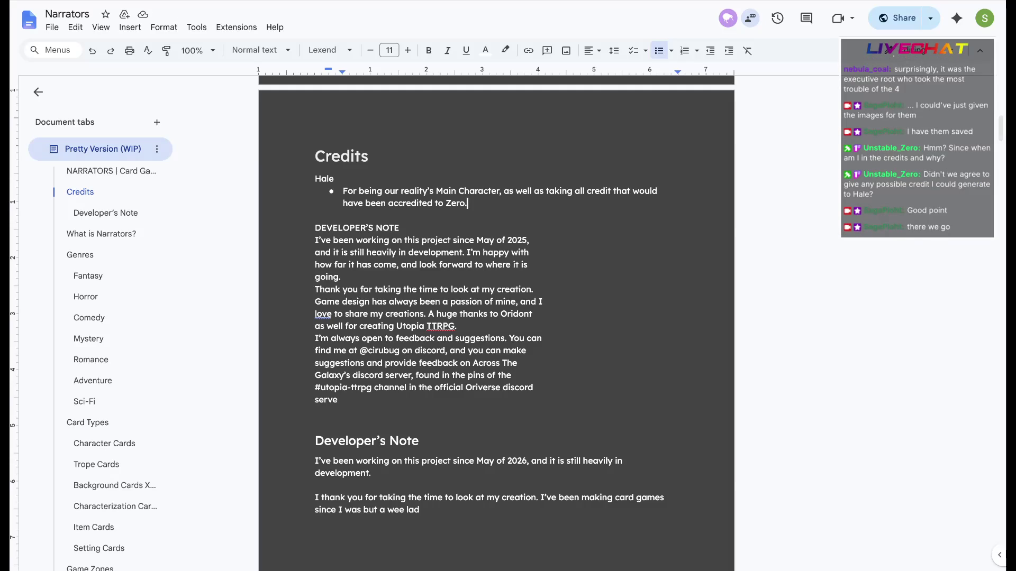
pyautogui.scroll(-1, 496, 318)
# - Finish the card-games paragraph about loving books and combining both passions, dismissing a spelling suggestion
pyautogui.click(421, 459)
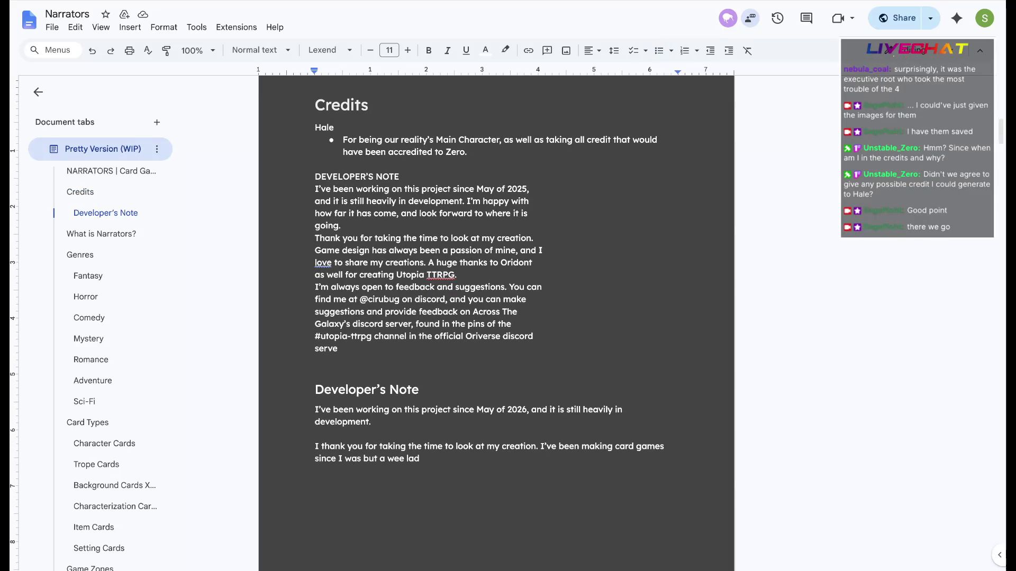
pyautogui.write('and I am glad to make ')
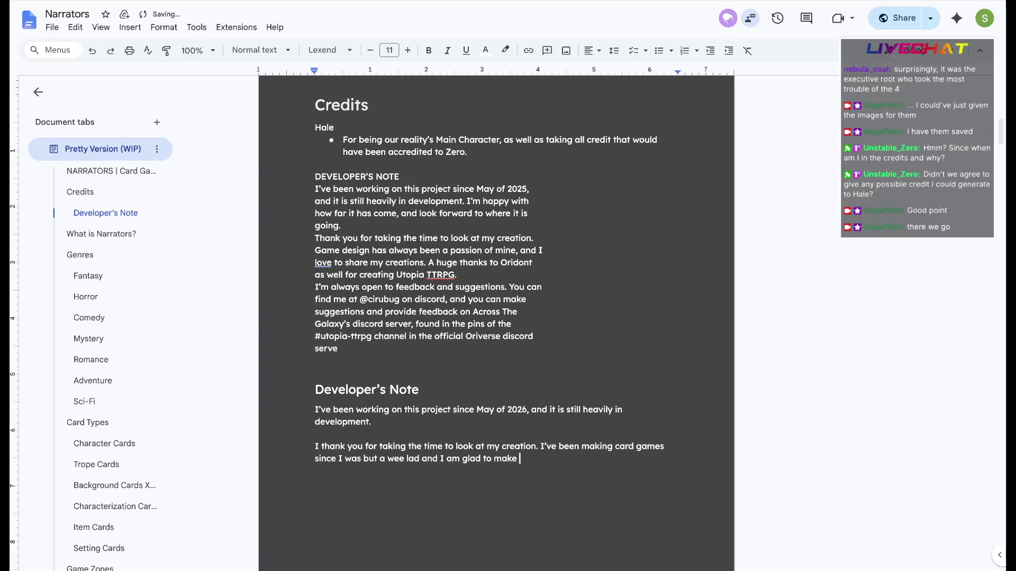
pyautogui.write('such')
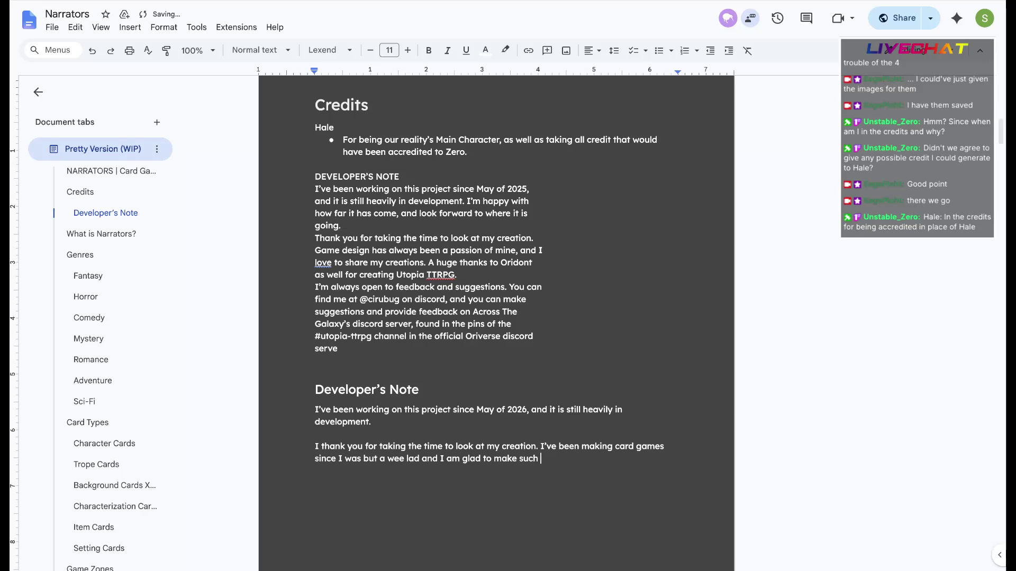
pyautogui.press('BackSpace')
pyautogui.press('BackSpace')
pyautogui.press('BackSpace')
pyautogui.press('BackSpace')
pyautogui.press('BackSpace')
pyautogui.press('BackSpace')
pyautogui.press('BackSpace')
pyautogui.press('BackSpace')
pyautogui.press('BackSpace')
pyautogui.press('BackSpace')
pyautogui.press('BackSpace')
pyautogui.press('BackSpace')
pyautogui.write('I')
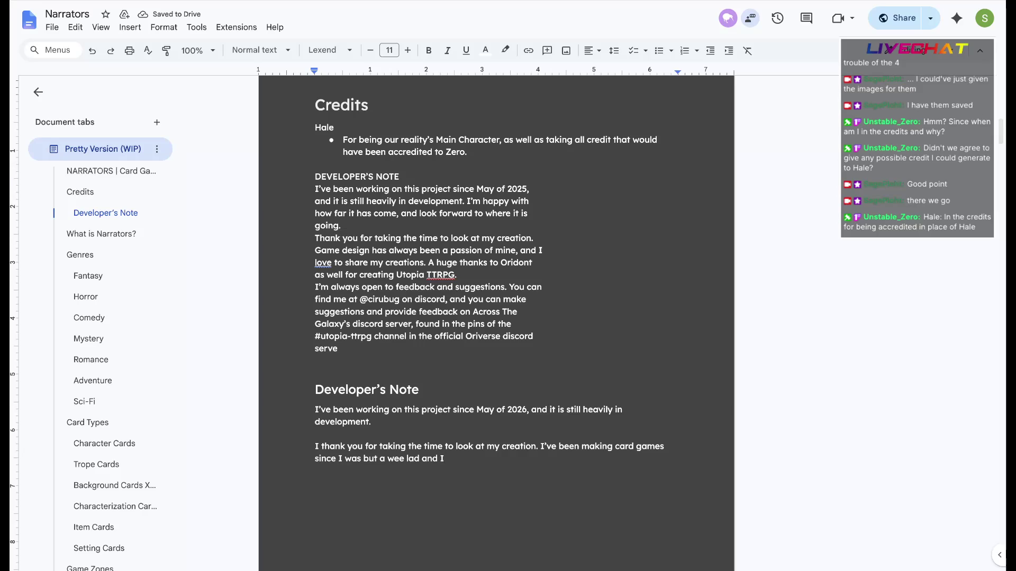
pyautogui.write(' love reading all')
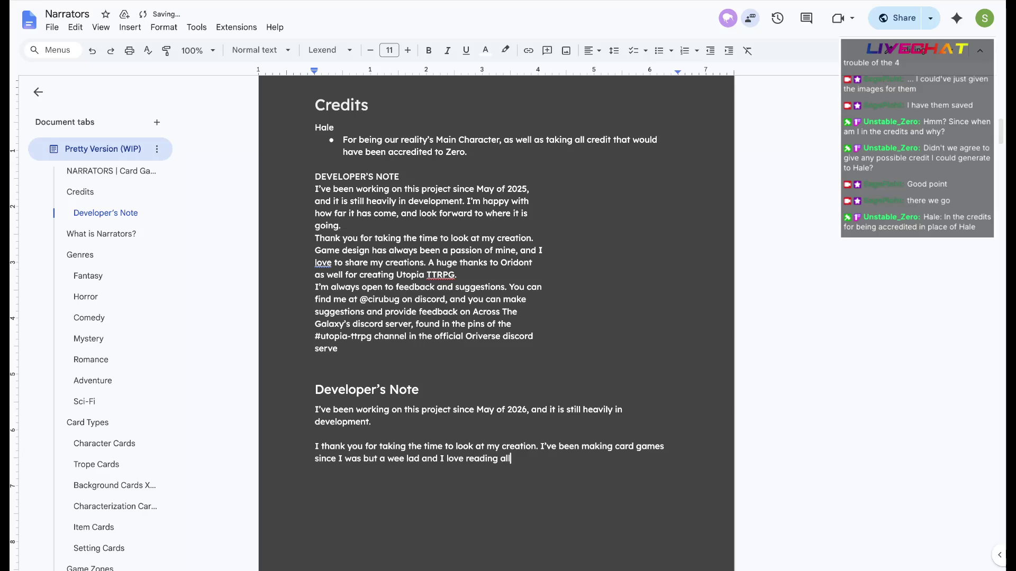
pyautogui.press('BackSpace')
pyautogui.press('BackSpace')
pyautogui.press('BackSpace')
pyautogui.write('books so very much, so I am ')
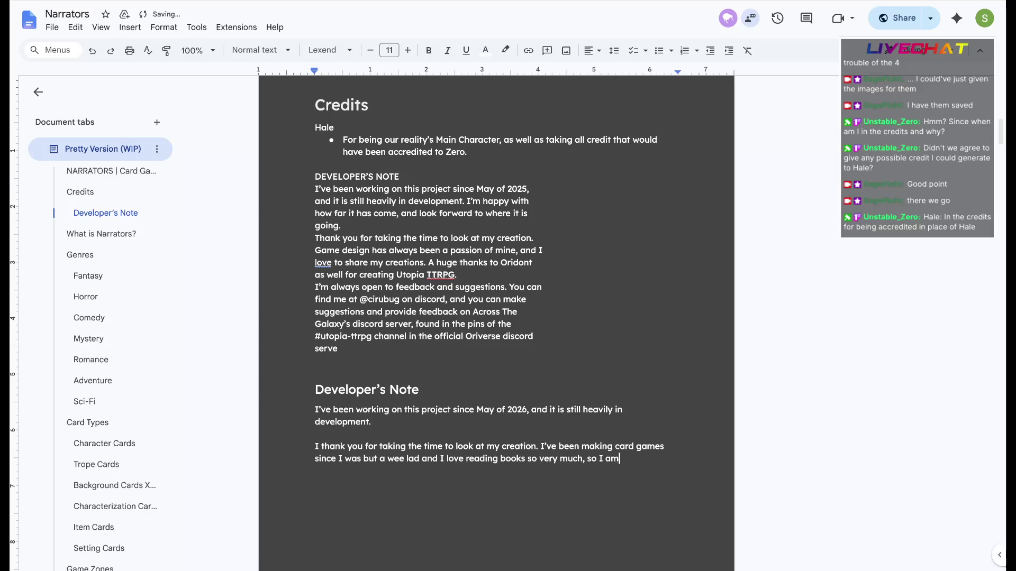
pyautogui.write('so happy that I could finally make something that combines those two passions together.')
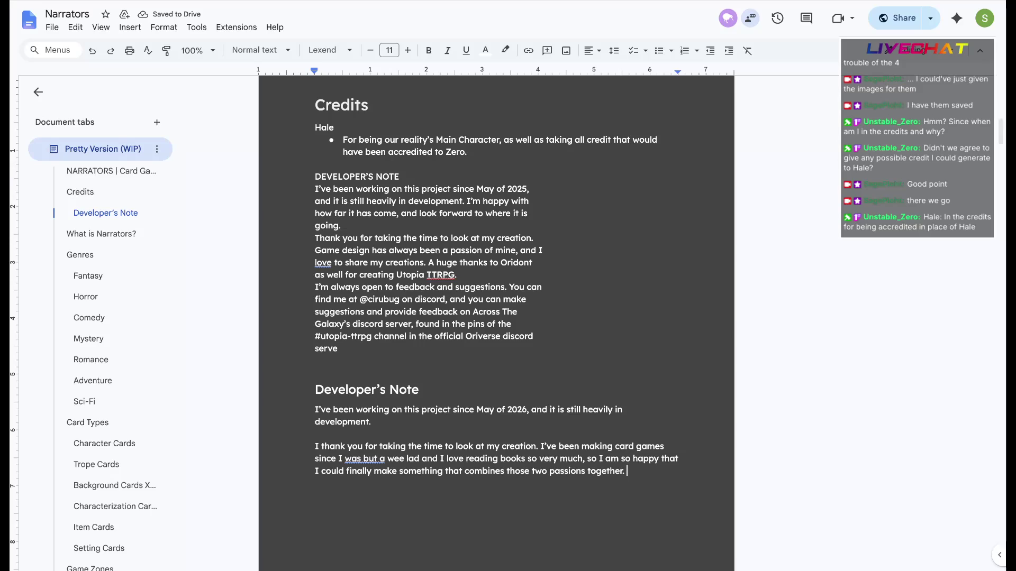
pyautogui.scroll(-1, 495, 317)
pyautogui.scroll(-2, 497, 318)
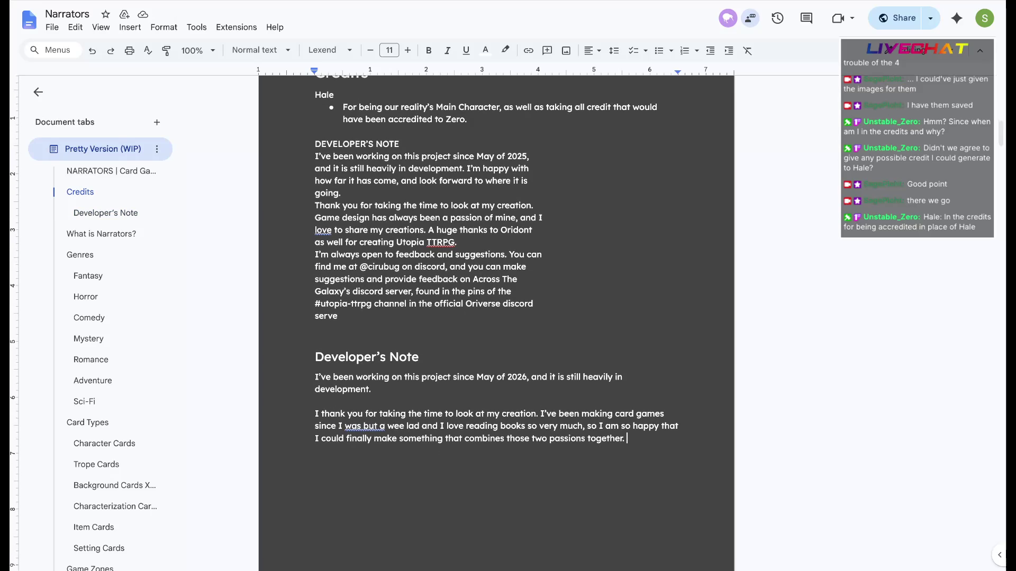
pyautogui.press('Up')
pyautogui.press('Up')
pyautogui.press('Up')
pyautogui.press('Down')
pyautogui.press('Down')
pyautogui.press('Down')
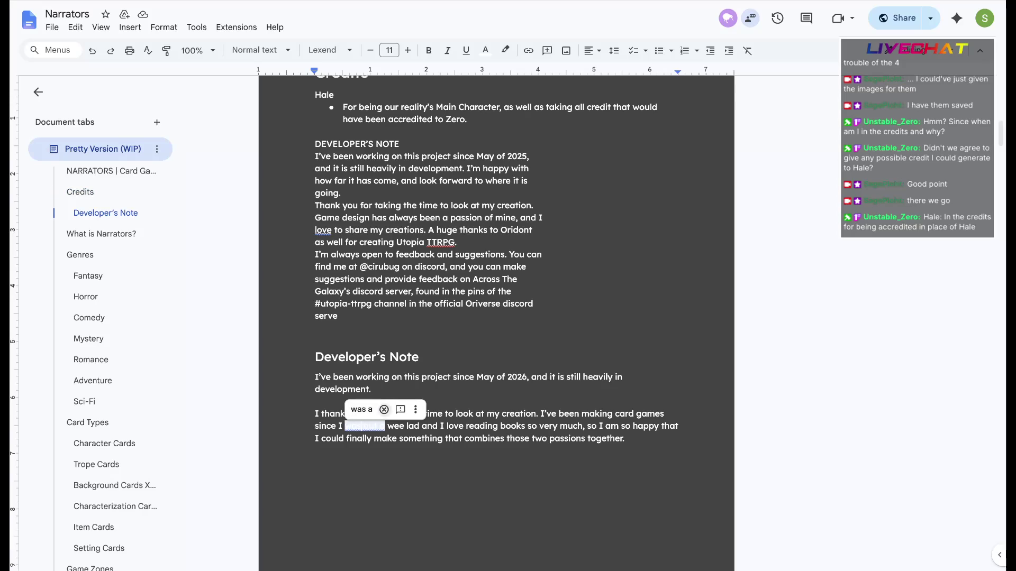
pyautogui.press('Escape')
pyautogui.press('End')
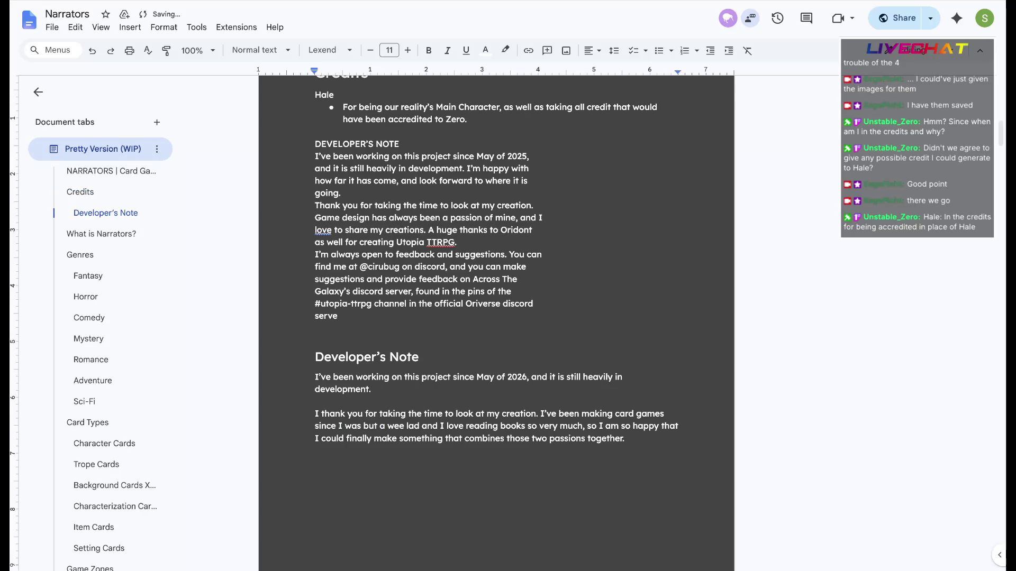
# - Start a new paragraph reading "I am always open to feedback and suggestions."
pyautogui.press('Return')
pyautogui.press('Return')
pyautogui.write('I am always open to feedback and suggestions. You can find me at @')
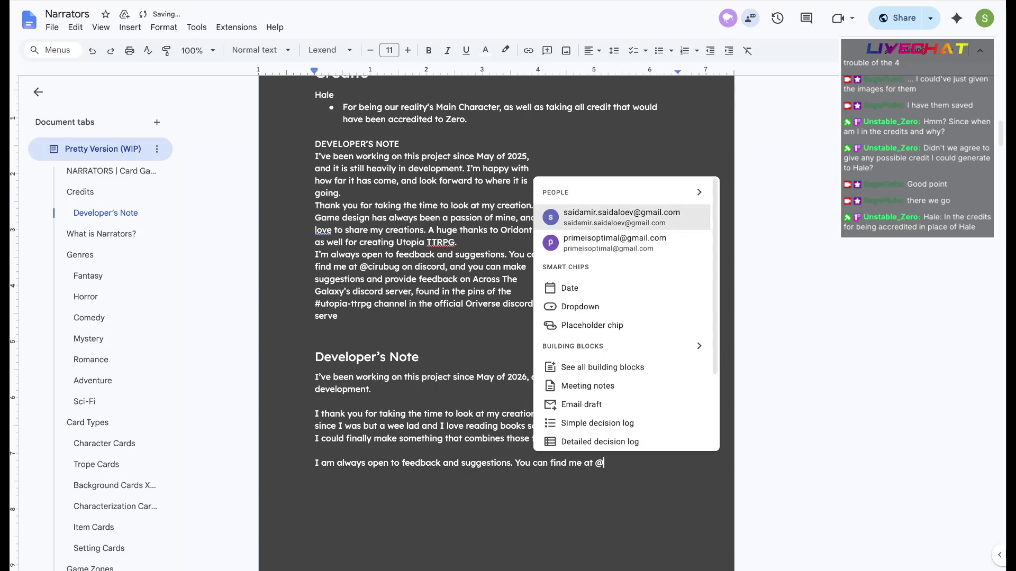
pyautogui.write('tristel')
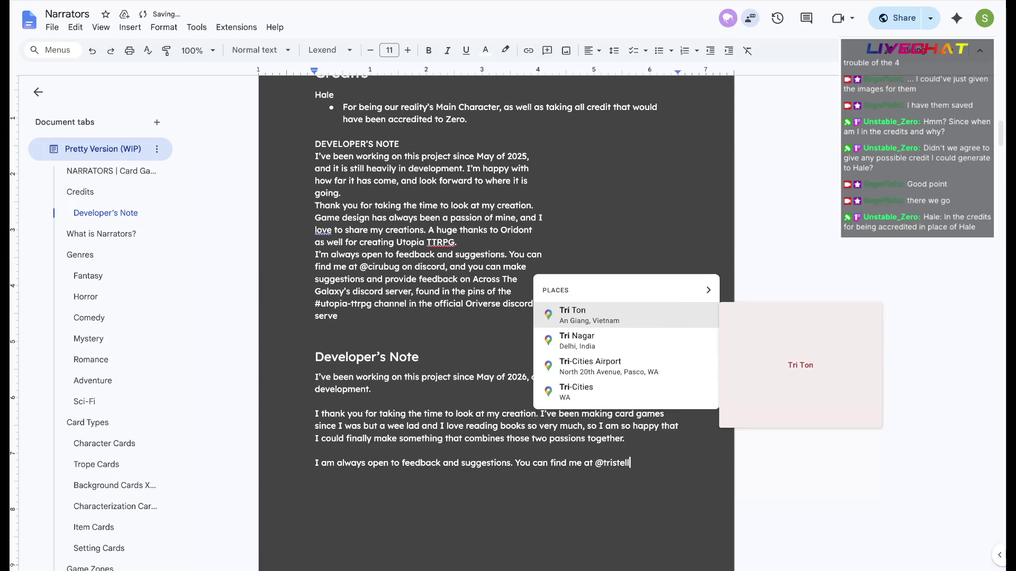
pyautogui.write('la')
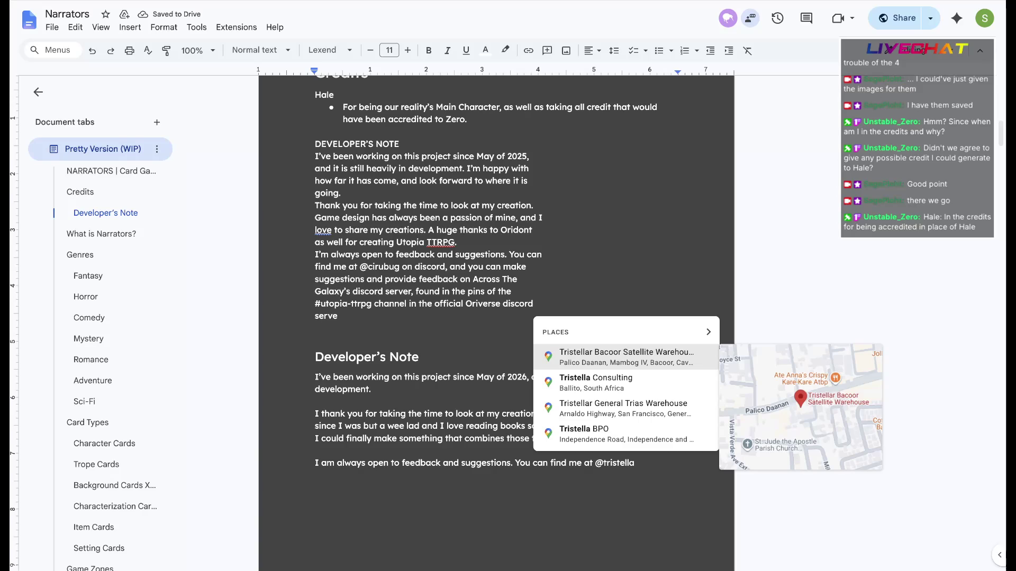
# - Add Discord and Twitch contact details with daily Narrators streams, undoing the auto-link on the twitch address
pyautogui.press('Escape')
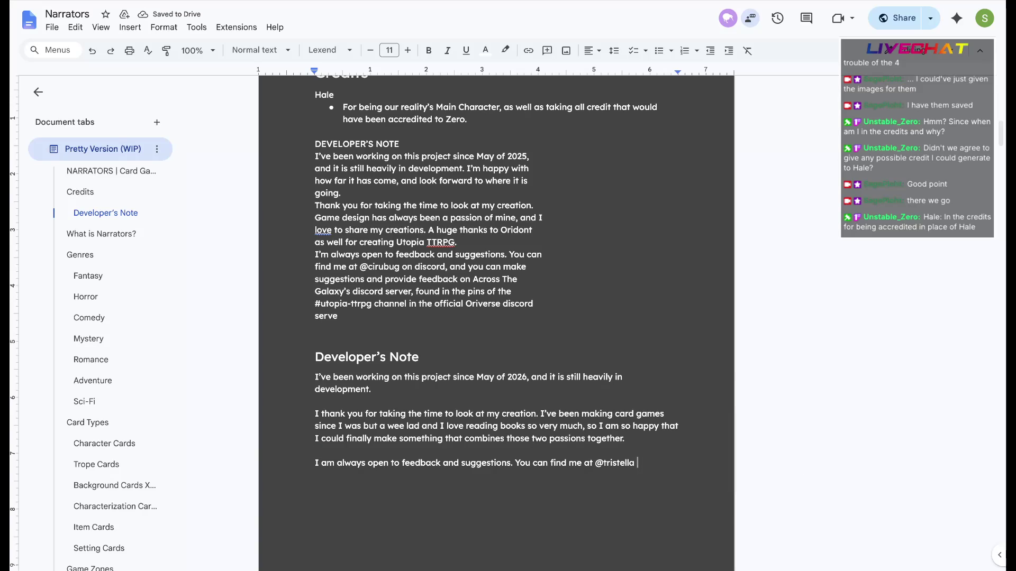
pyautogui.write('on discord ')
pyautogui.write('or')
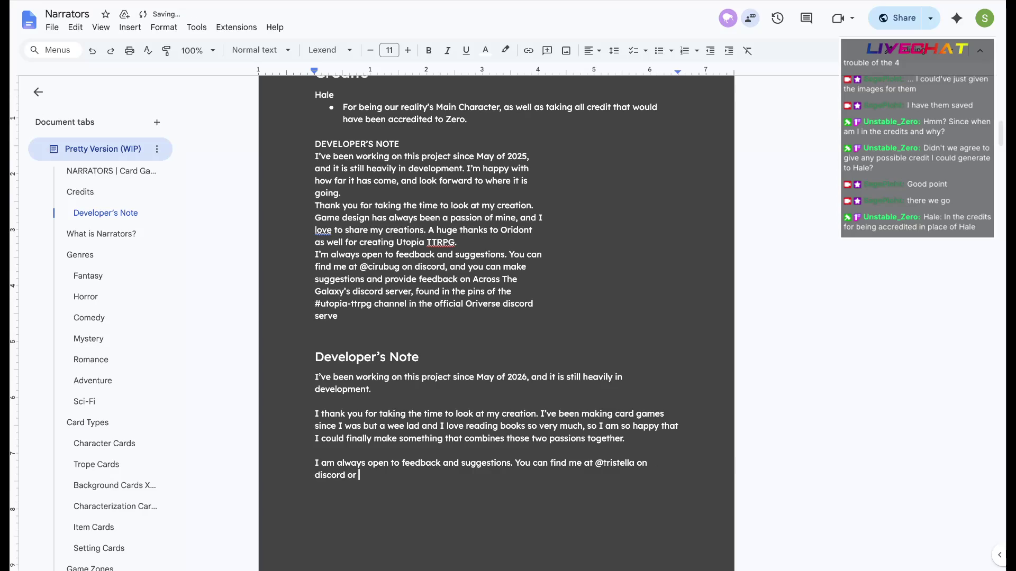
pyautogui.press('BackSpace')
pyautogui.press('BackSpace')
pyautogui.write('r ')
pyautogui.write('at twitch.t')
pyautogui.write('v/sageploht')
pyautogui.hotkey('ctrl', 'z')
pyautogui.write('where I stream ')
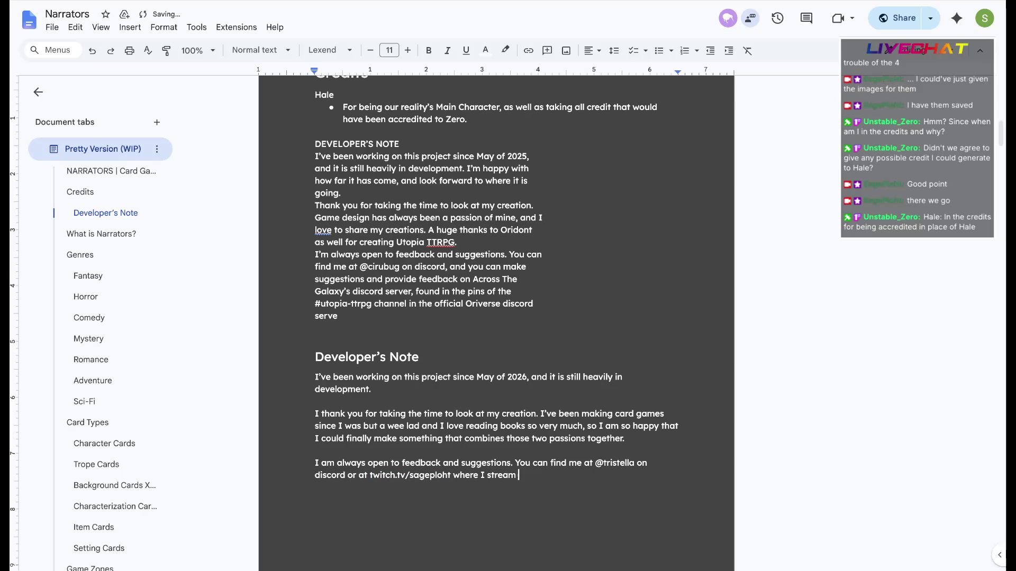
pyautogui.write('daily twice a day working on Narrators.')
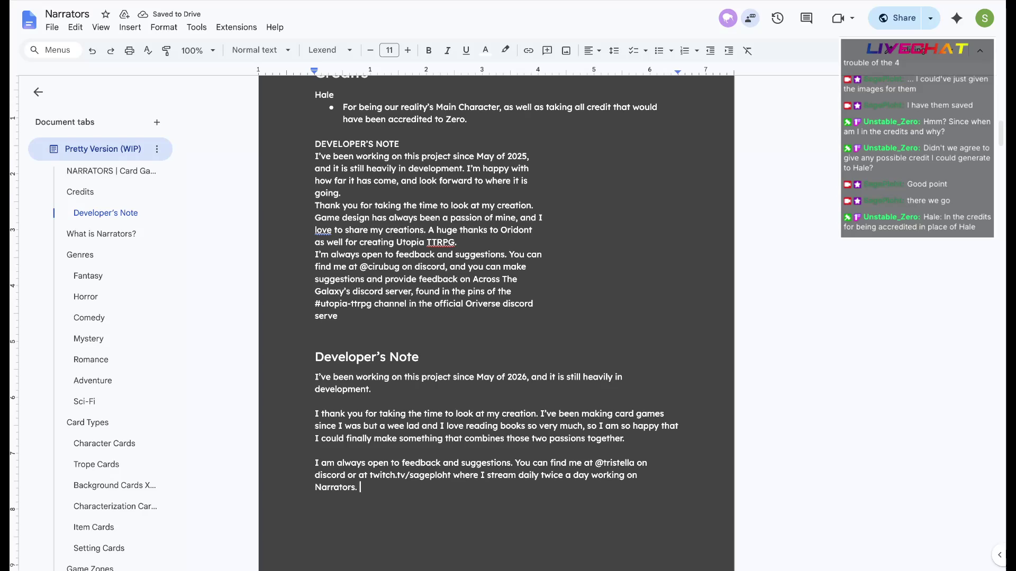
pyautogui.click(385, 291)
pyautogui.click(360, 487)
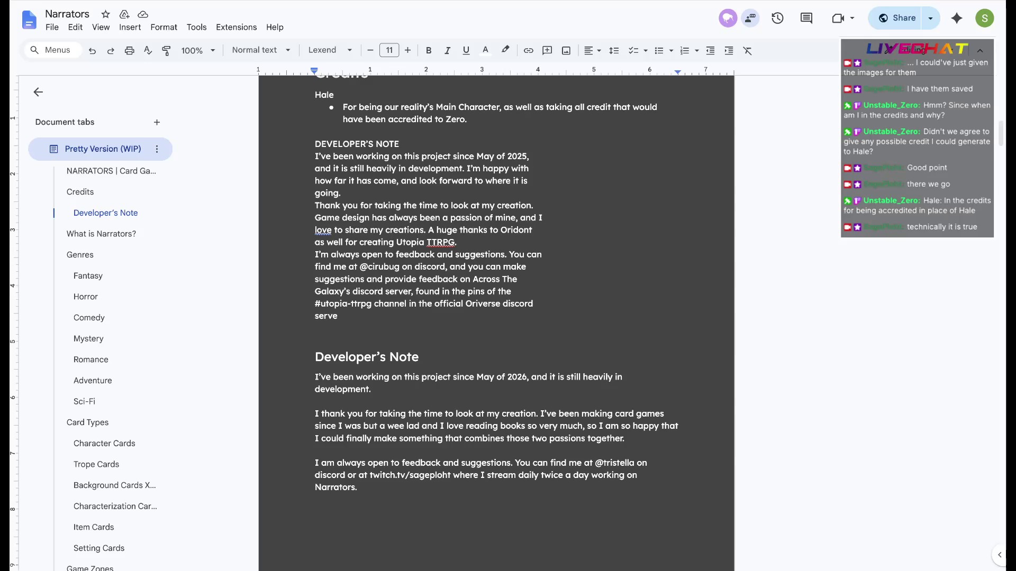
pyautogui.moveTo(318, 328); pyautogui.dragTo(314, 144)
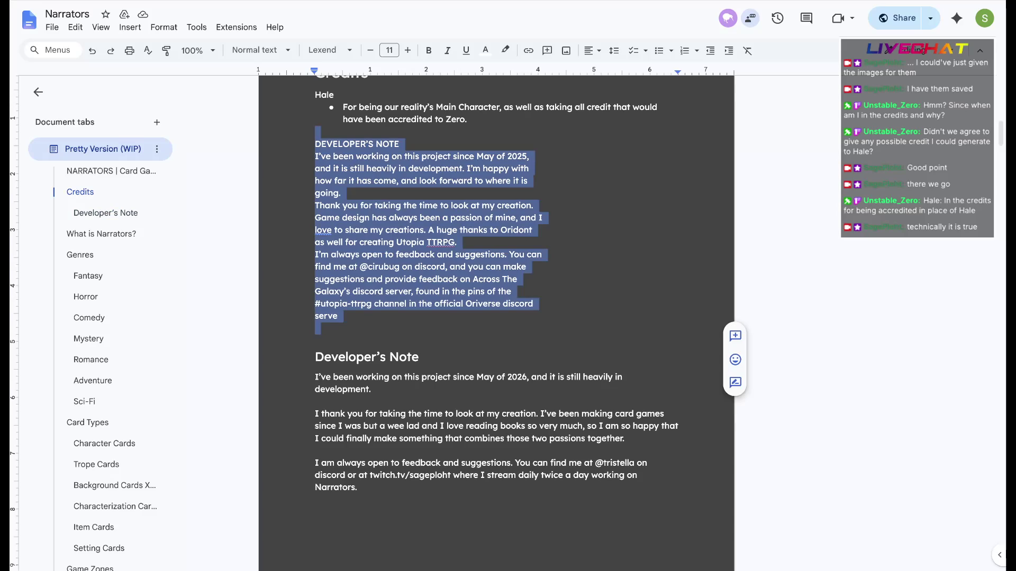
# - Delete the old developer note and move the Credits section to below the rewritten note
pyautogui.press('BackSpace')
pyautogui.scroll(3, 497, 317)
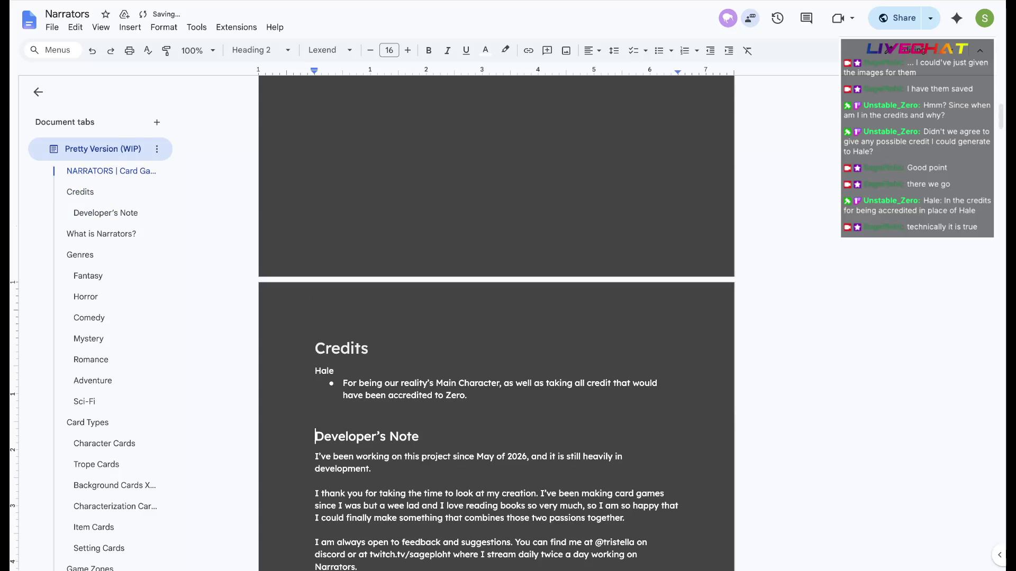
pyautogui.moveTo(469, 396); pyautogui.dragTo(315, 343)
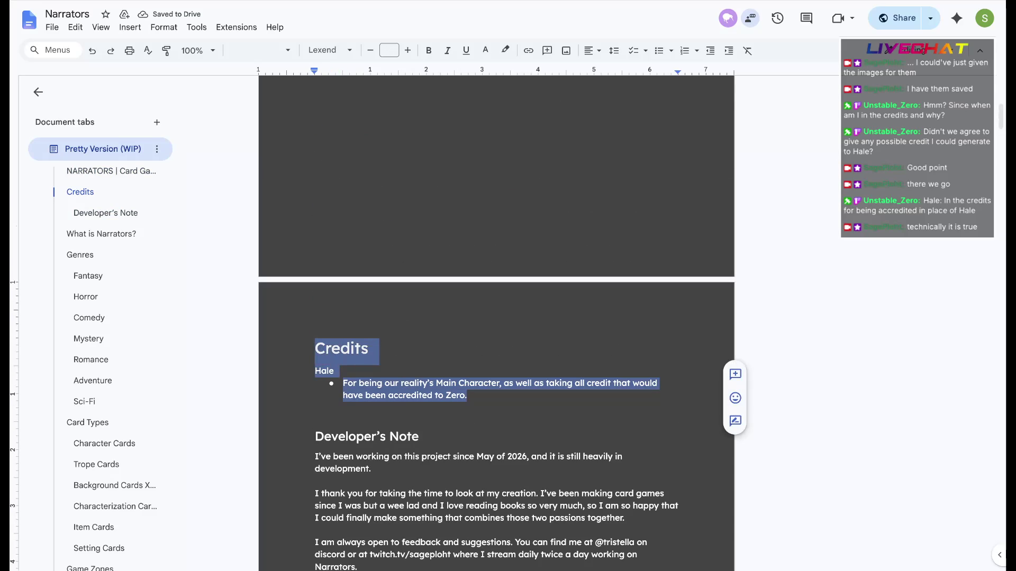
pyautogui.press('BackSpace')
pyautogui.press('BackSpace')
pyautogui.press('BackSpace')
pyautogui.press('Delete')
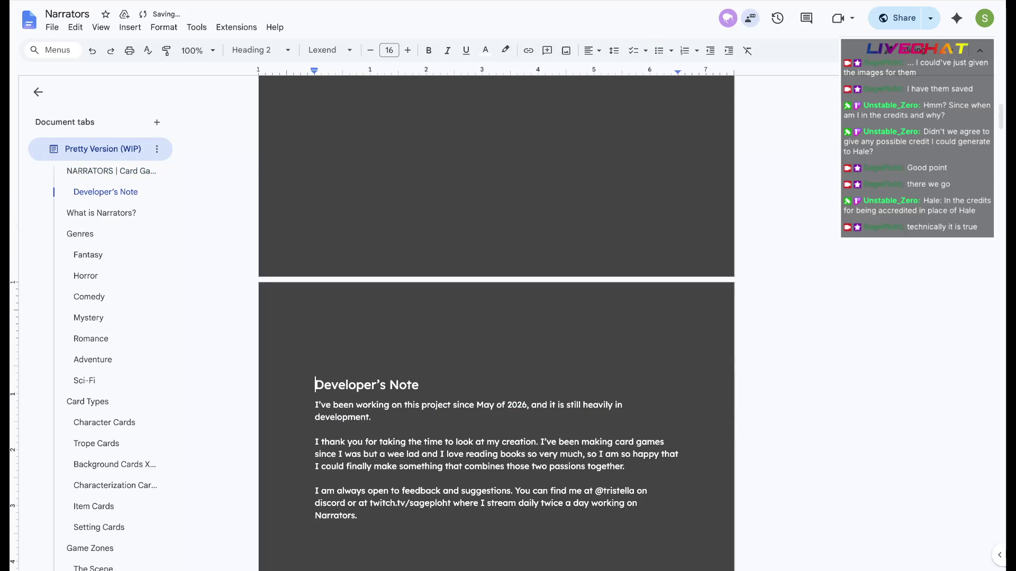
pyautogui.click(361, 477)
pyautogui.press('Return')
pyautogui.write('Credits Hale For being our reality’s Main Character, as well as taking all credit that would have been accredited to Zero.')
pyautogui.click(341, 484)
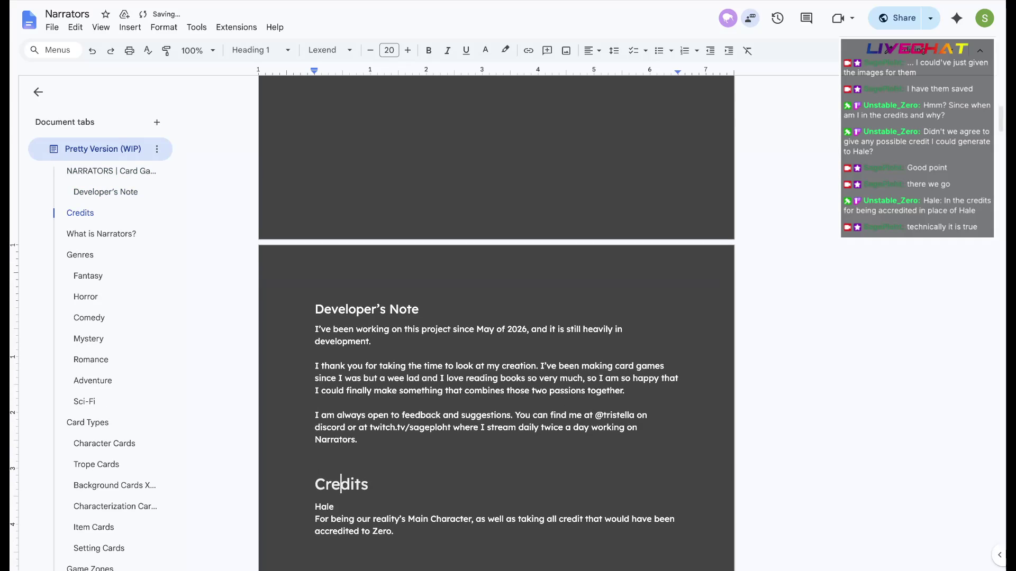
# - Make Developer's Note a Heading 1 matching Credits, then return to the rulebook PDF zoomed out
pyautogui.moveTo(419, 310); pyautogui.dragTo(315, 309)
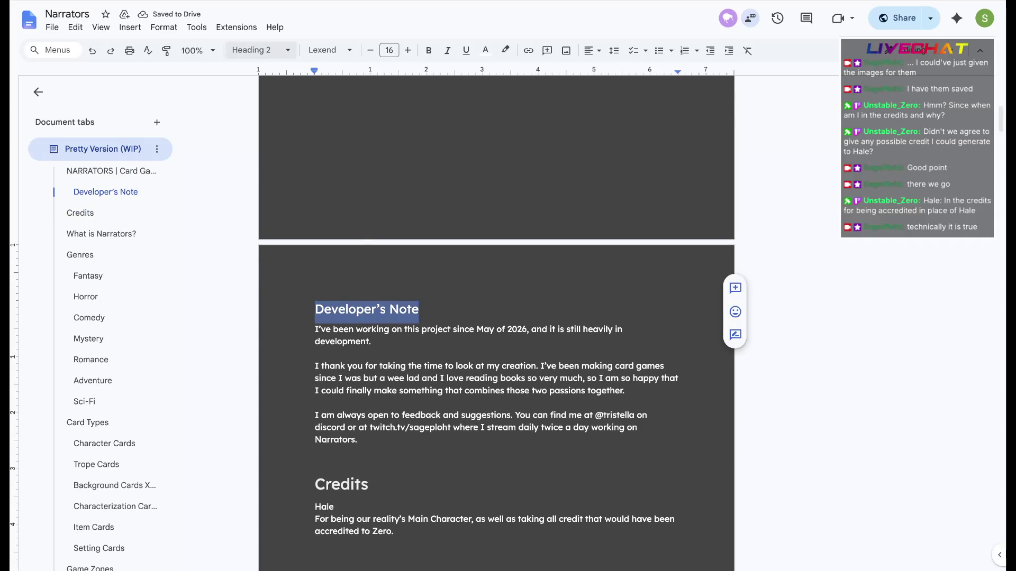
pyautogui.click(261, 50)
pyautogui.click(412, 199)
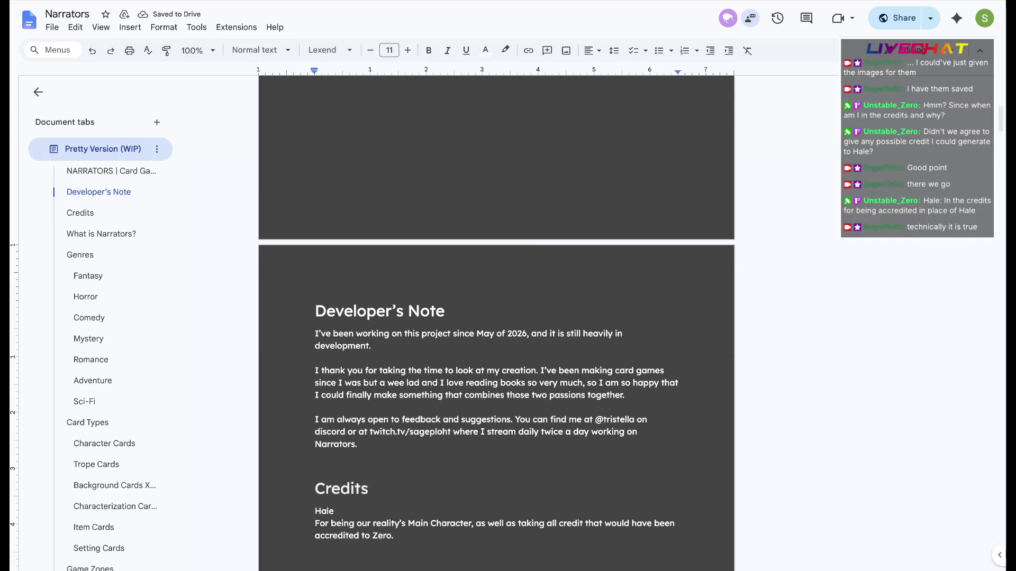
pyautogui.click(370, 490)
pyautogui.scroll(-5, 497, 318)
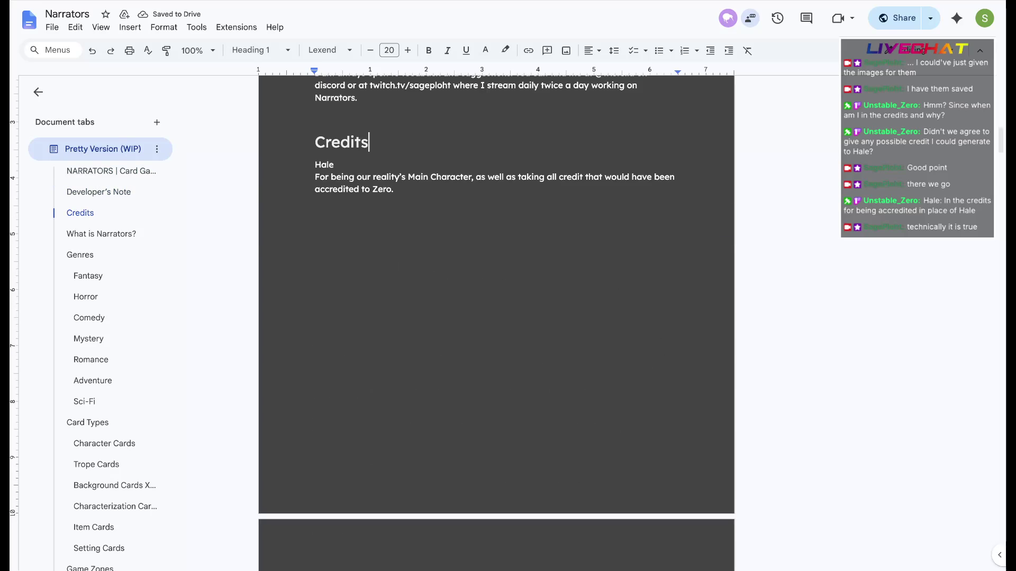
pyautogui.scroll(-5, 497, 317)
pyautogui.scroll(-4, 496, 318)
pyautogui.scroll(5, 497, 317)
pyautogui.scroll(5, 496, 318)
pyautogui.scroll(3, 496, 317)
pyautogui.scroll(5, 495, 318)
pyautogui.scroll(-5, 495, 317)
pyautogui.scroll(-5, 496, 317)
pyautogui.scroll(10, 496, 318)
pyautogui.scroll(-1, 496, 317)
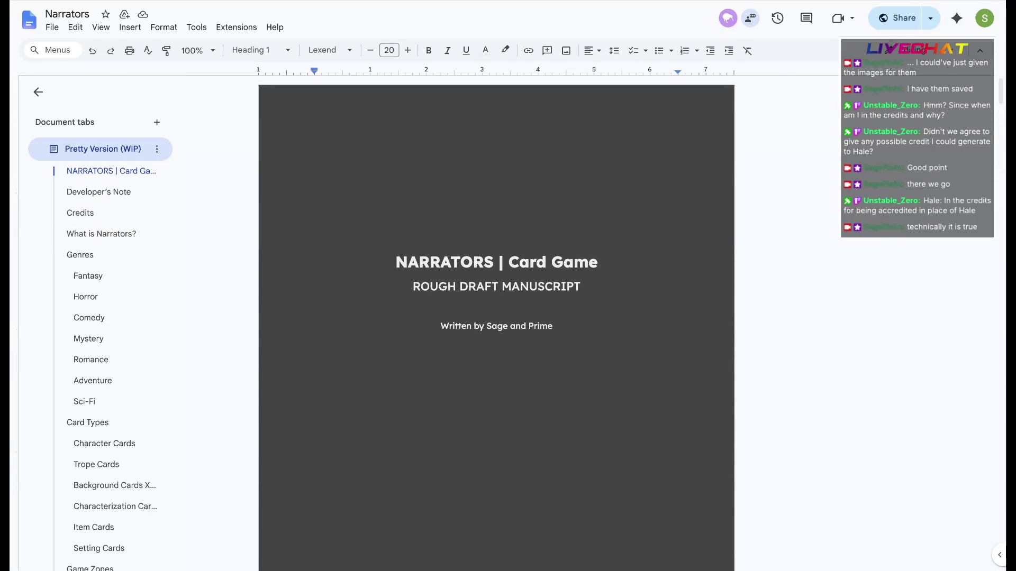
pyautogui.hotkey('ctrl', '-')
pyautogui.hotkey('ctrl', '-')
pyautogui.hotkey('ctrl', '-')
pyautogui.scroll(-3, 595, 318)
pyautogui.scroll(-3, 596, 318)
pyautogui.scroll(-2, 595, 317)
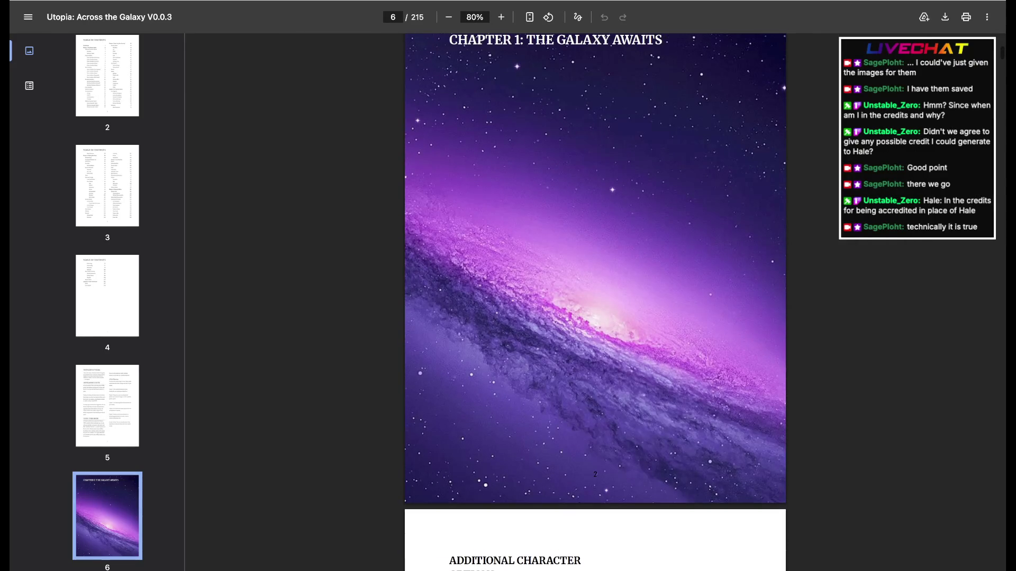
pyautogui.scroll(1, 595, 301)
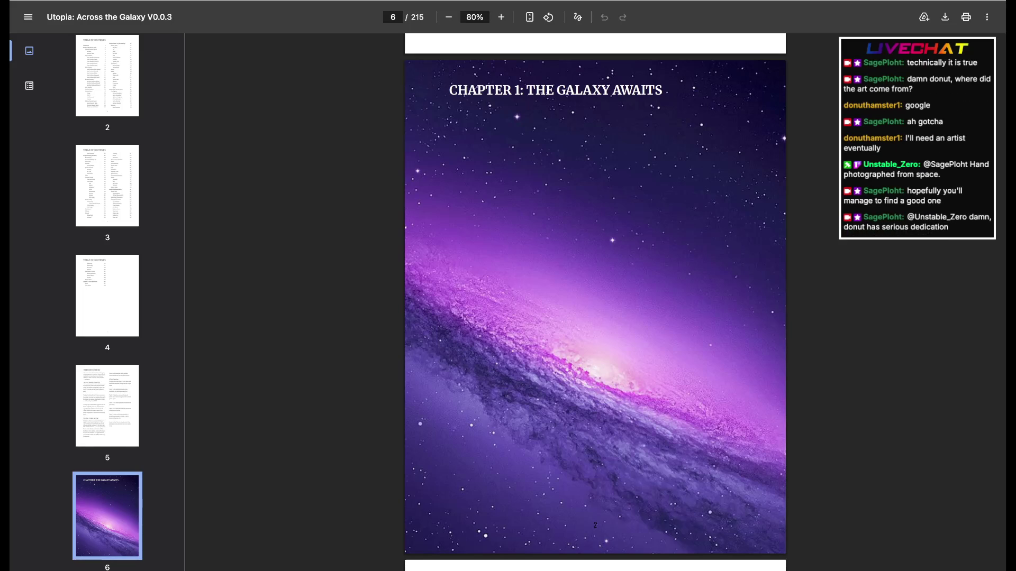
# - Advance from the Chapter 1 cover to the Additional Character Options page
pyautogui.press('Right')
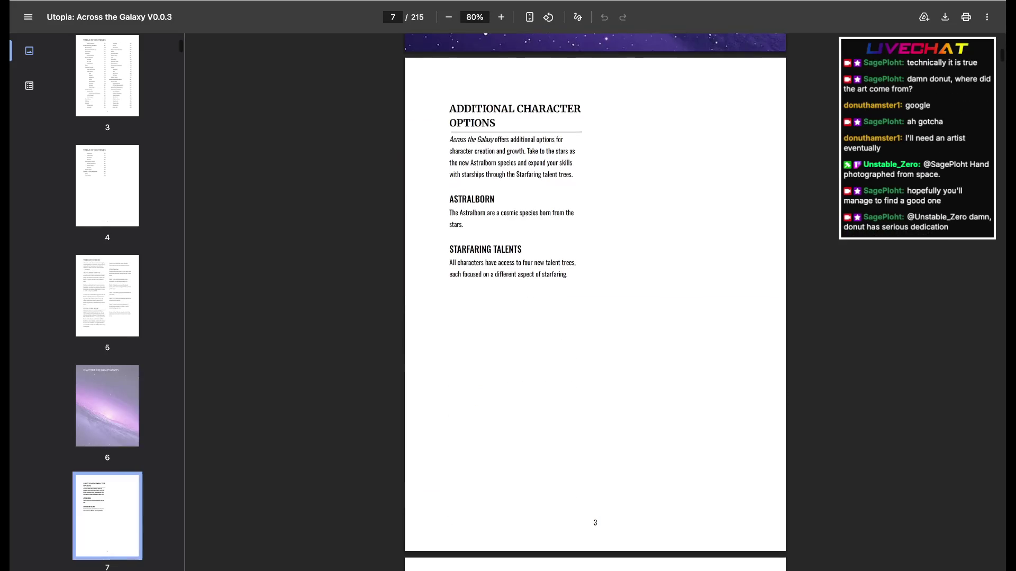
pyautogui.scroll(3, 593, 169)
pyautogui.scroll(3, 593, 170)
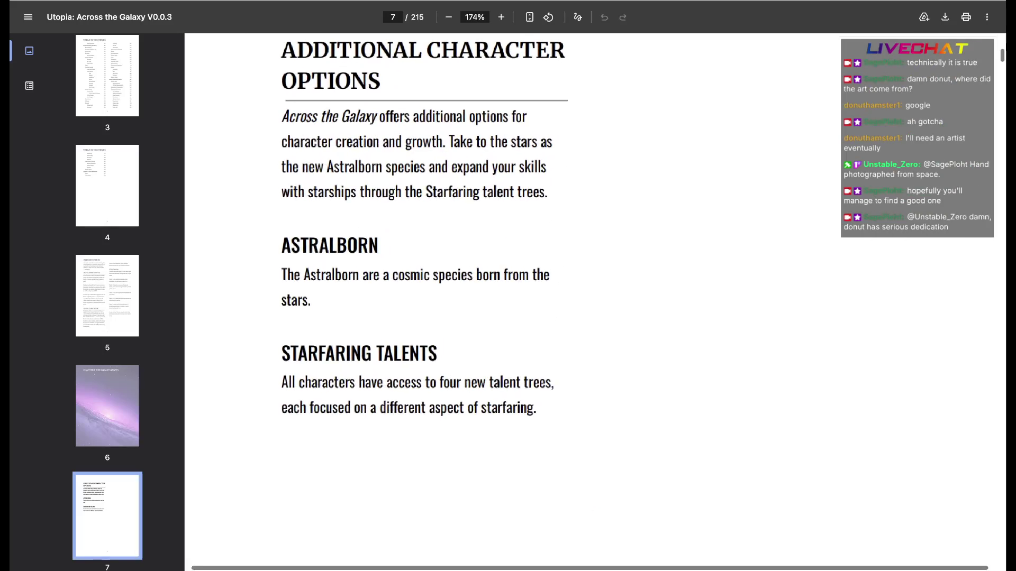
pyautogui.scroll(1, 593, 171)
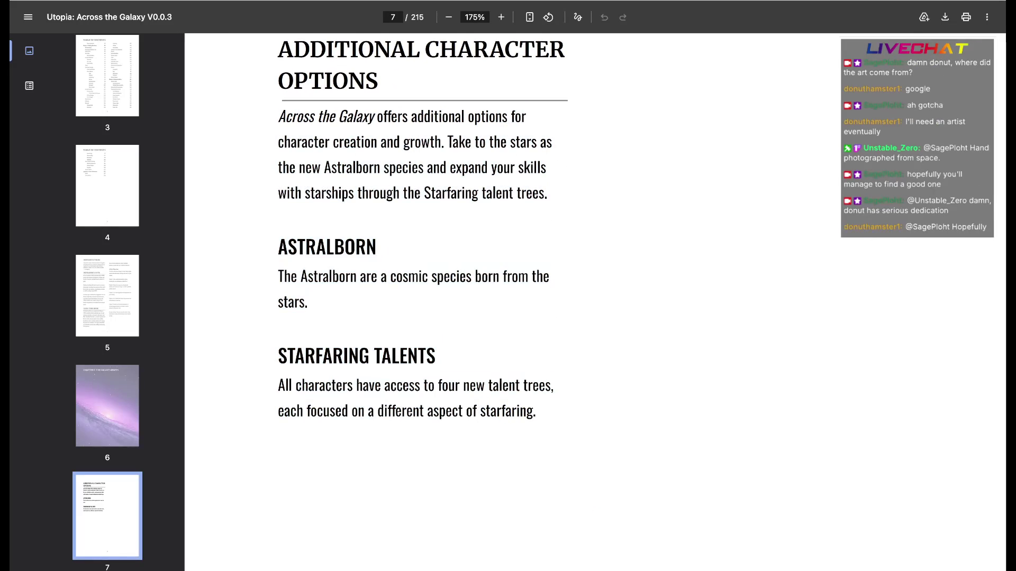
pyautogui.scroll(-8, 595, 302)
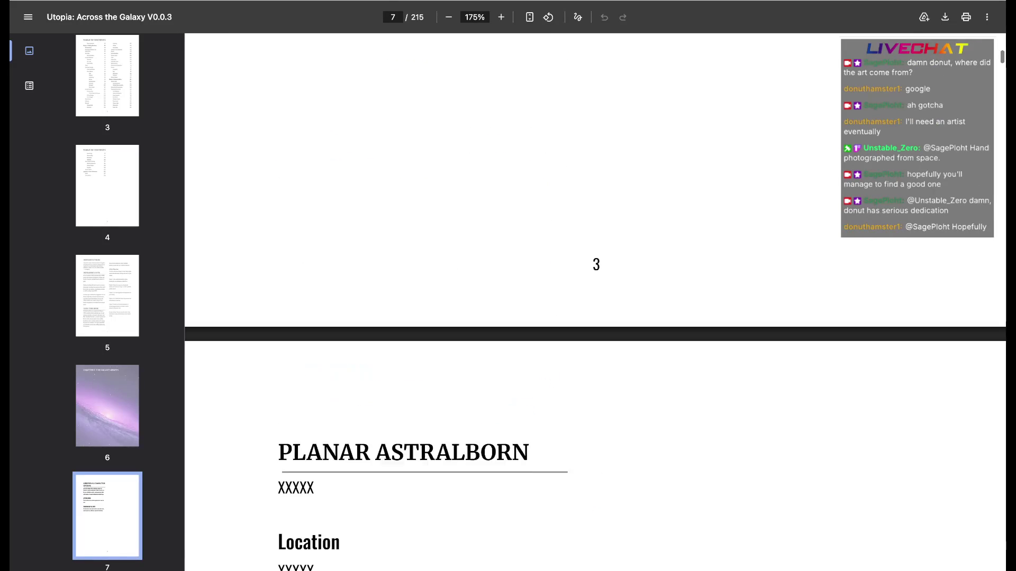
pyautogui.scroll(-5, 596, 302)
pyautogui.scroll(1, 595, 302)
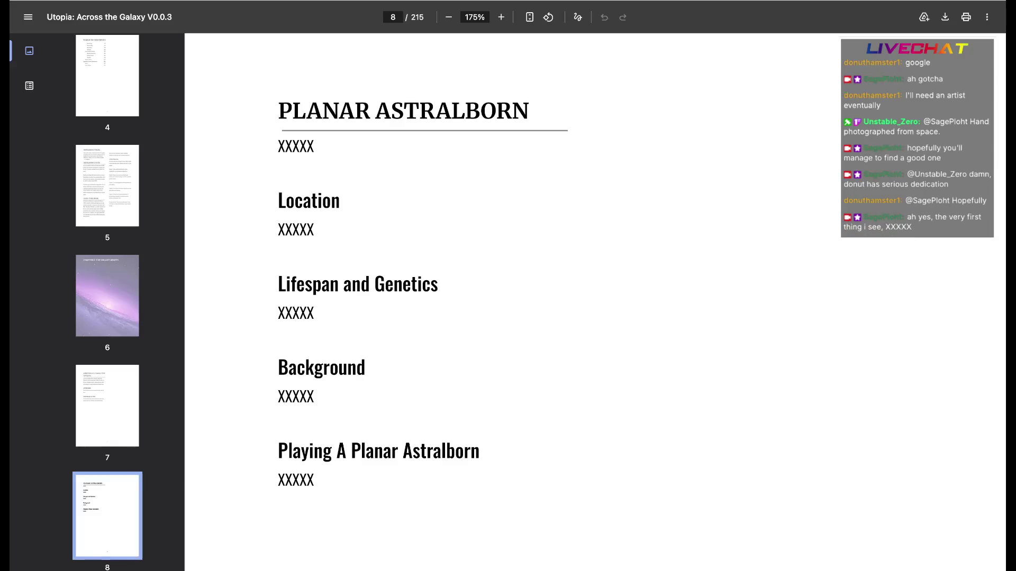
pyautogui.scroll(-5, 595, 302)
pyautogui.scroll(-5, 595, 302)
pyautogui.scroll(-5, 595, 302)
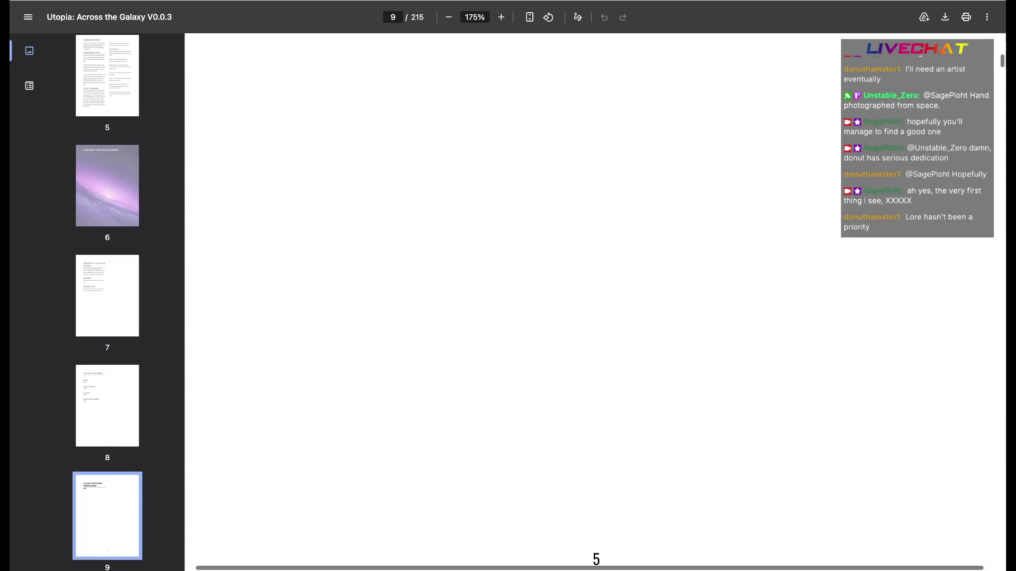
pyautogui.scroll(5, 595, 301)
pyautogui.scroll(-5, 595, 302)
pyautogui.scroll(5, 596, 302)
pyautogui.scroll(-5, 596, 302)
pyautogui.scroll(-5, 596, 301)
pyautogui.scroll(-3, 595, 302)
pyautogui.scroll(1, 596, 302)
pyautogui.scroll(-1, 596, 303)
pyautogui.scroll(-10, 595, 301)
pyautogui.scroll(-5, 595, 302)
pyautogui.scroll(-5, 595, 303)
pyautogui.scroll(1, 596, 301)
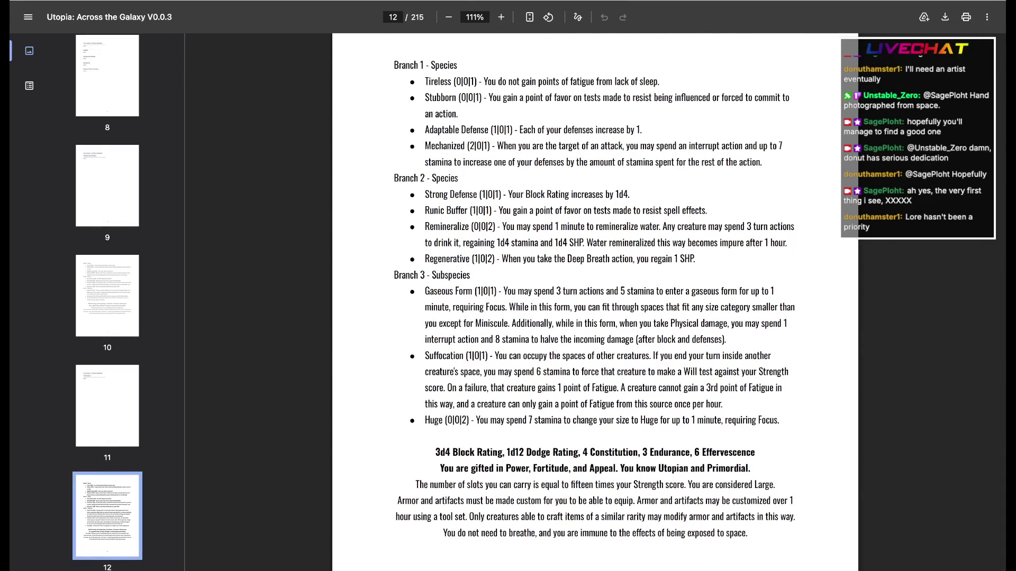
# - Highlight the Gaseous Form and Suffocation talents on the Astralborn species branch page
pyautogui.moveTo(502, 292); pyautogui.dragTo(723, 403)
# - Clear the old highlight and mark the Solar Astralborn line about glowing in the dark
pyautogui.click(722, 403)
pyautogui.scroll(-5, 595, 301)
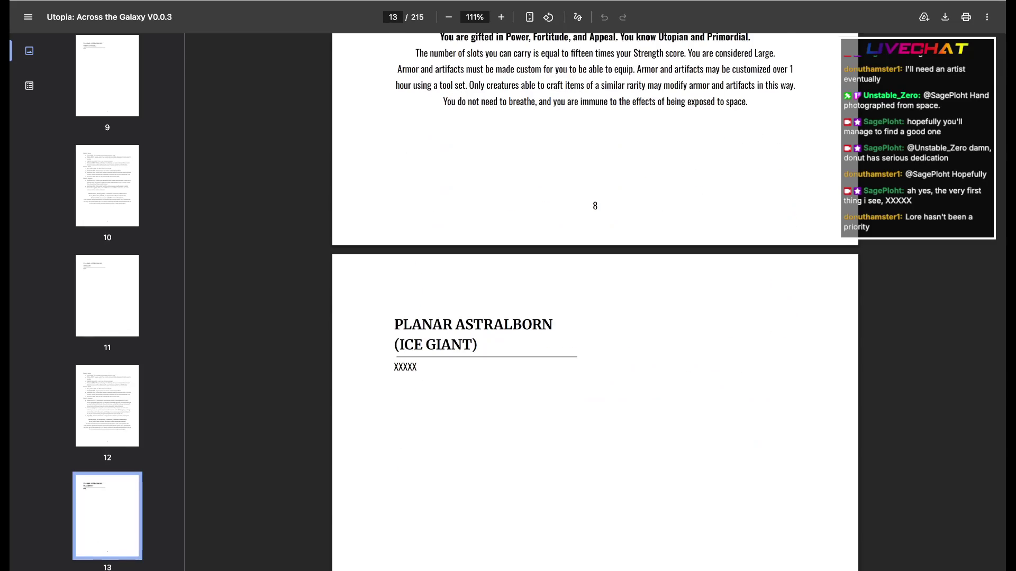
pyautogui.scroll(-3, 596, 302)
pyautogui.scroll(-7, 595, 302)
pyautogui.scroll(-1, 596, 302)
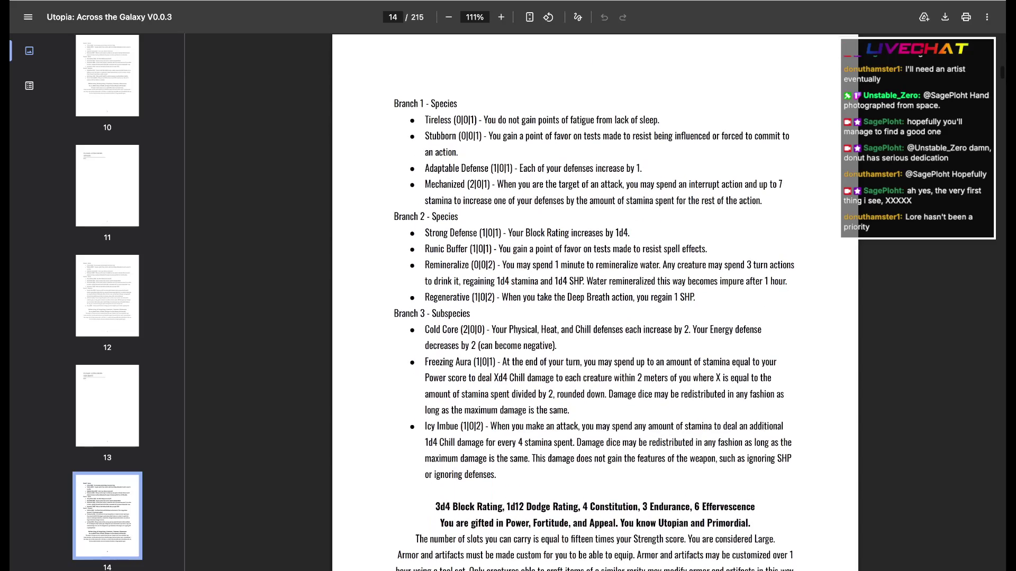
pyautogui.scroll(-1, 595, 302)
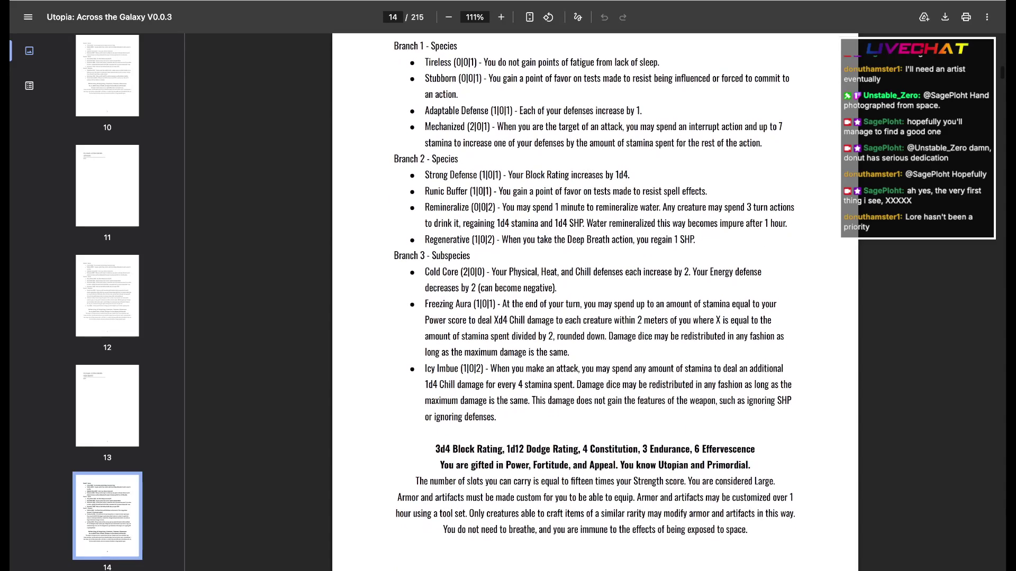
pyautogui.scroll(-3, 596, 301)
pyautogui.scroll(-3, 596, 302)
pyautogui.scroll(-5, 596, 302)
pyautogui.scroll(-9, 595, 302)
pyautogui.scroll(-2, 595, 302)
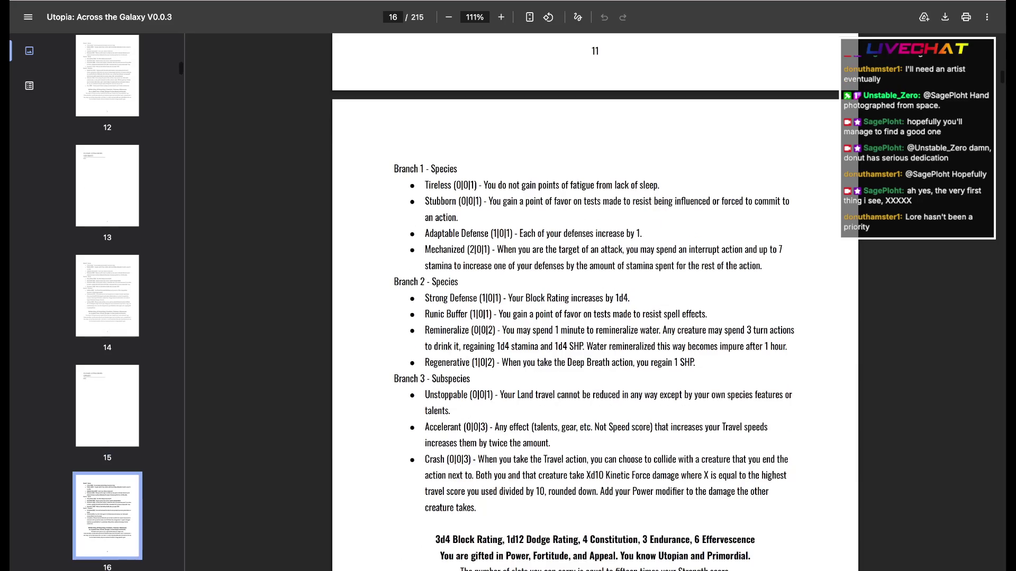
pyautogui.scroll(-1, 595, 302)
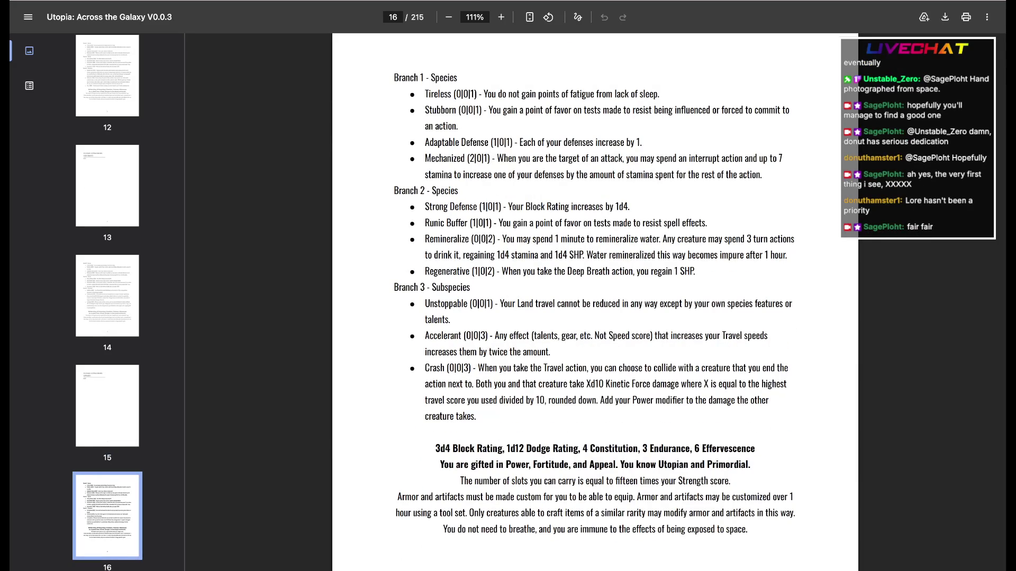
pyautogui.scroll(-3, 596, 302)
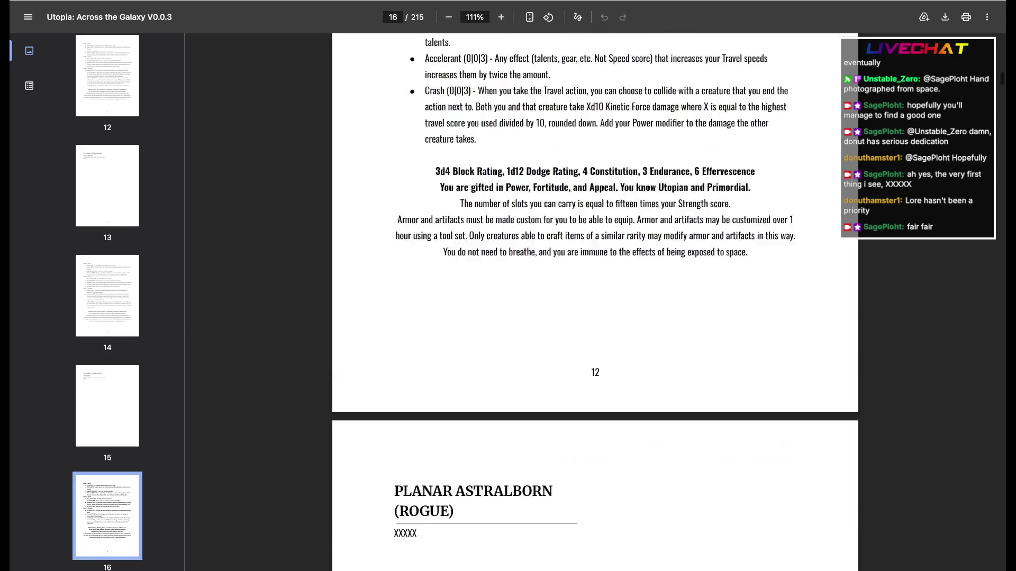
pyautogui.scroll(-5, 595, 302)
pyautogui.scroll(-4, 595, 302)
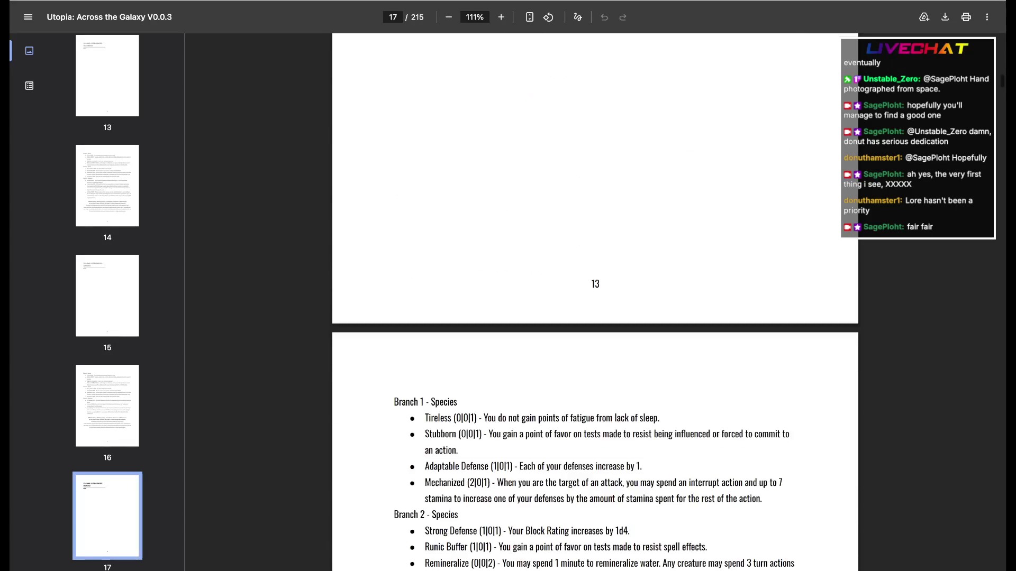
pyautogui.scroll(-3, 595, 302)
pyautogui.scroll(-1, 595, 302)
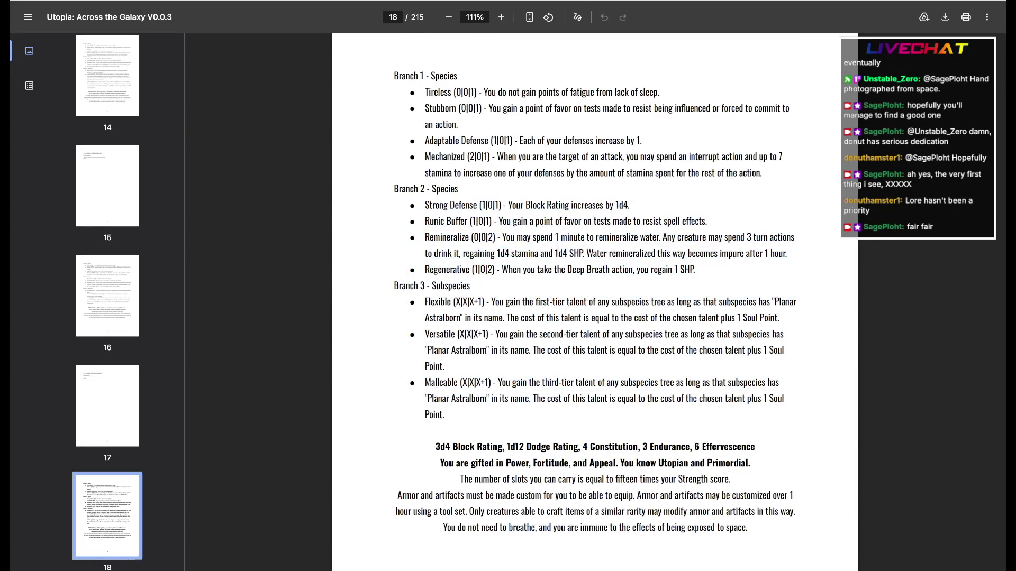
pyautogui.scroll(-3, 595, 302)
pyautogui.scroll(-4, 596, 302)
pyautogui.scroll(-2, 595, 302)
pyautogui.scroll(-9, 595, 302)
pyautogui.scroll(-1, 595, 302)
pyautogui.scroll(-6, 596, 302)
pyautogui.scroll(-1, 595, 302)
pyautogui.scroll(-2, 596, 301)
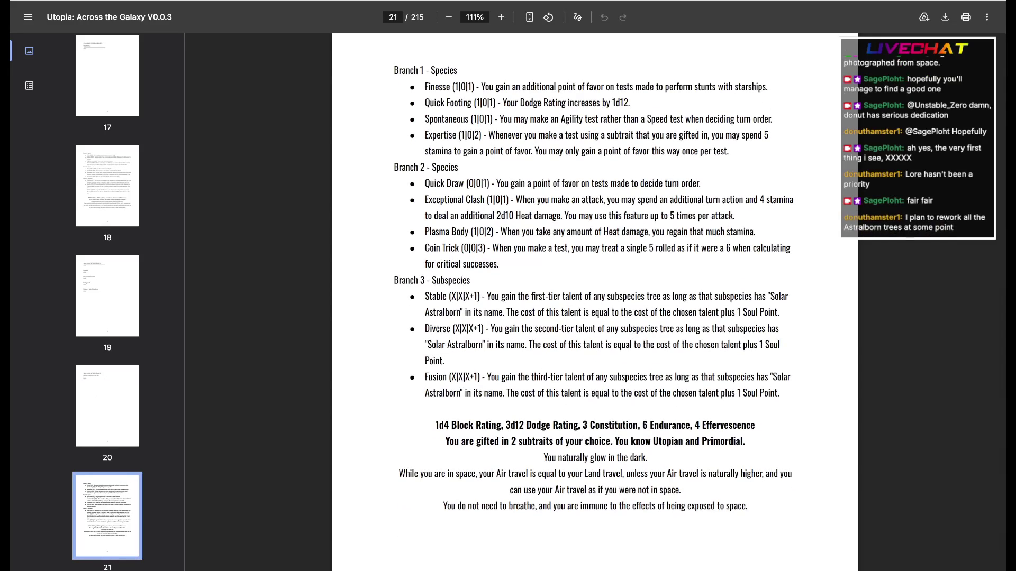
pyautogui.scroll(-1, 595, 302)
pyautogui.scroll(-5, 596, 302)
pyautogui.scroll(-4, 596, 302)
pyautogui.scroll(-5, 595, 303)
pyautogui.scroll(-5, 595, 302)
pyautogui.scroll(-5, 596, 301)
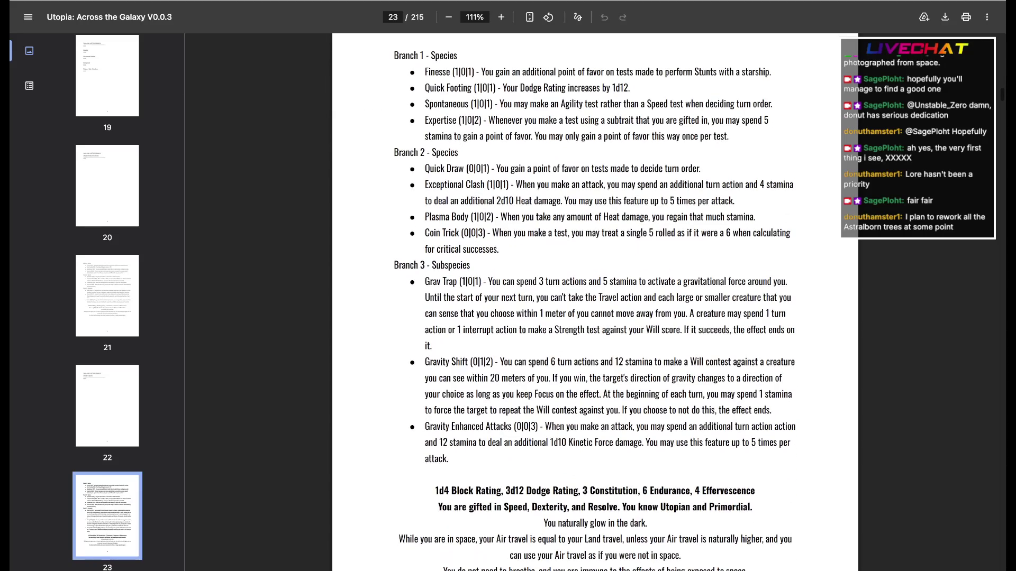
pyautogui.scroll(-1, 596, 301)
pyautogui.moveTo(543, 497); pyautogui.dragTo(635, 497)
# - Clear the selected glowing-in-the-dark line before moving on to the Subsidiary Astralborn page
pyautogui.click(635, 497)
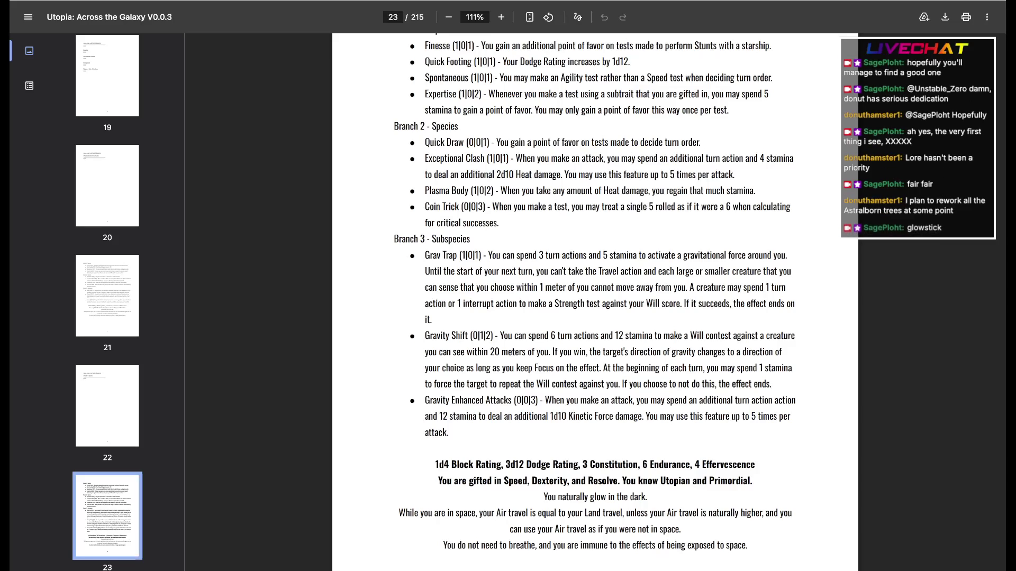
pyautogui.scroll(5, 595, 301)
pyautogui.scroll(3, 596, 302)
pyautogui.scroll(5, 596, 302)
pyautogui.scroll(8, 596, 302)
pyautogui.scroll(-2, 595, 302)
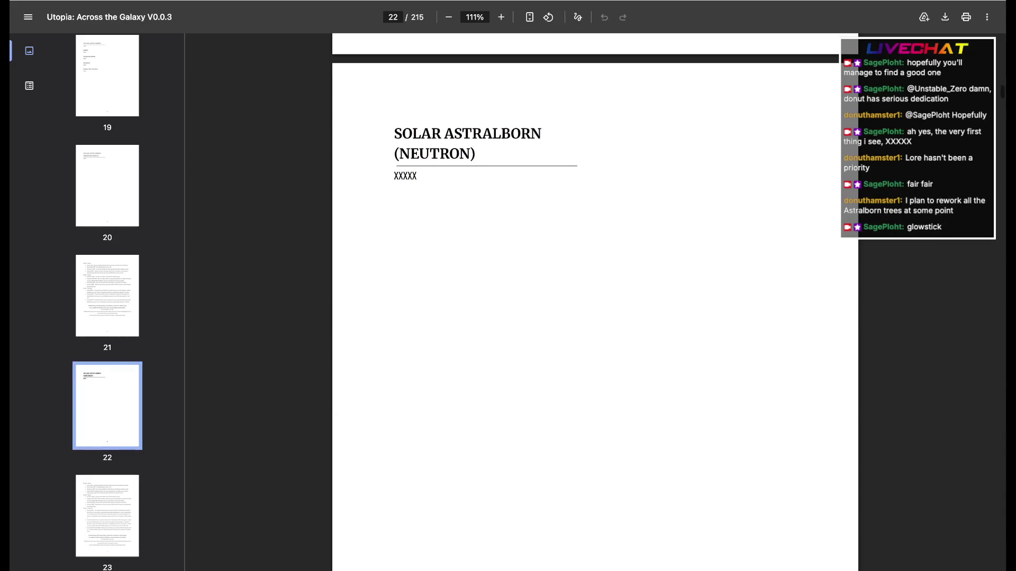
pyautogui.scroll(8, 596, 302)
pyautogui.scroll(5, 595, 302)
pyautogui.scroll(6, 595, 302)
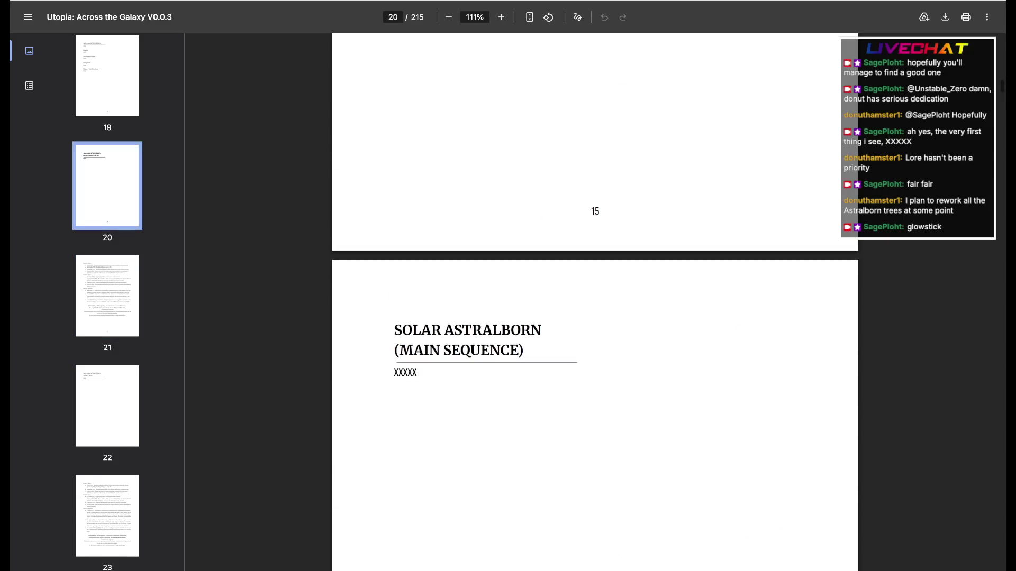
pyautogui.scroll(-8, 595, 302)
pyautogui.scroll(-5, 596, 302)
pyautogui.scroll(-6, 596, 301)
pyautogui.scroll(-8, 595, 302)
pyautogui.scroll(-1, 596, 302)
pyautogui.scroll(-1, 595, 301)
pyautogui.scroll(-8, 596, 302)
pyautogui.scroll(-1, 595, 301)
pyautogui.scroll(-2, 595, 302)
pyautogui.scroll(-10, 595, 302)
pyautogui.scroll(-6, 596, 302)
pyautogui.scroll(-5, 595, 302)
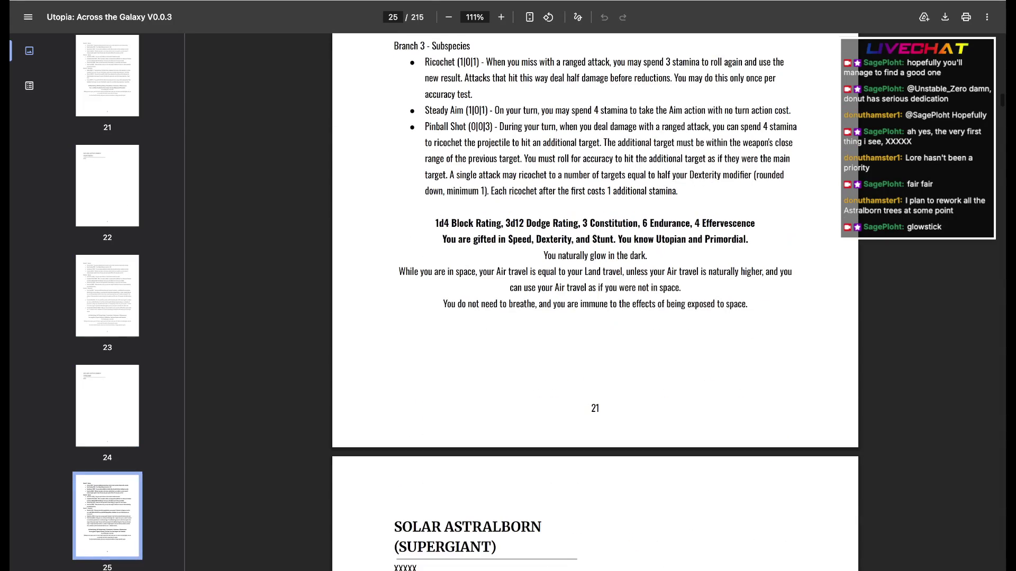
pyautogui.scroll(10, 595, 302)
pyautogui.scroll(-3, 596, 302)
pyautogui.scroll(-1, 595, 302)
pyautogui.scroll(-2, 595, 302)
pyautogui.scroll(10, 596, 301)
pyautogui.scroll(3, 595, 302)
pyautogui.scroll(-13, 596, 302)
pyautogui.scroll(-11, 595, 301)
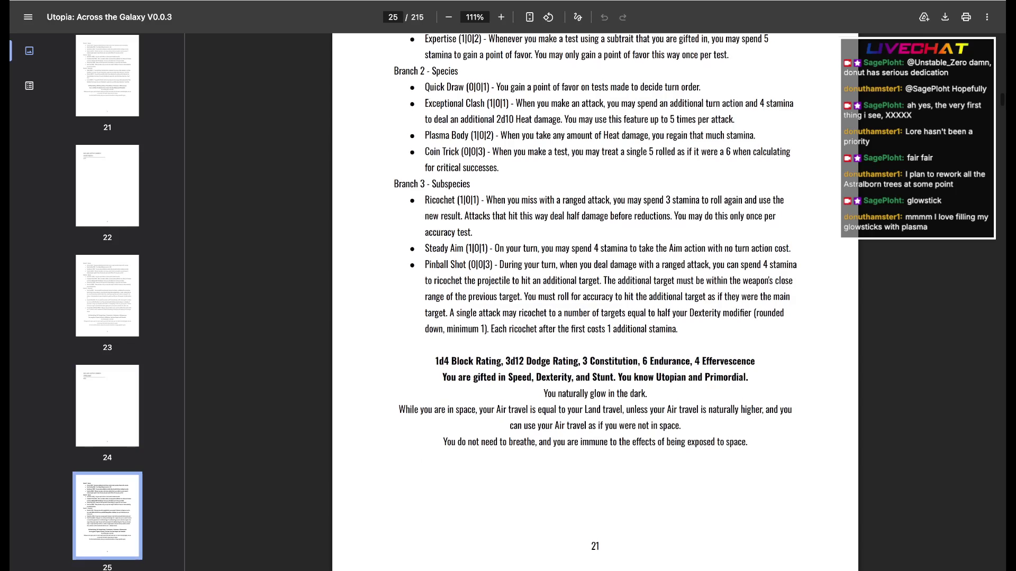
pyautogui.scroll(-4, 596, 302)
pyautogui.scroll(-1, 595, 302)
pyautogui.scroll(-1, 595, 302)
pyautogui.scroll(-4, 595, 302)
pyautogui.scroll(1, 595, 302)
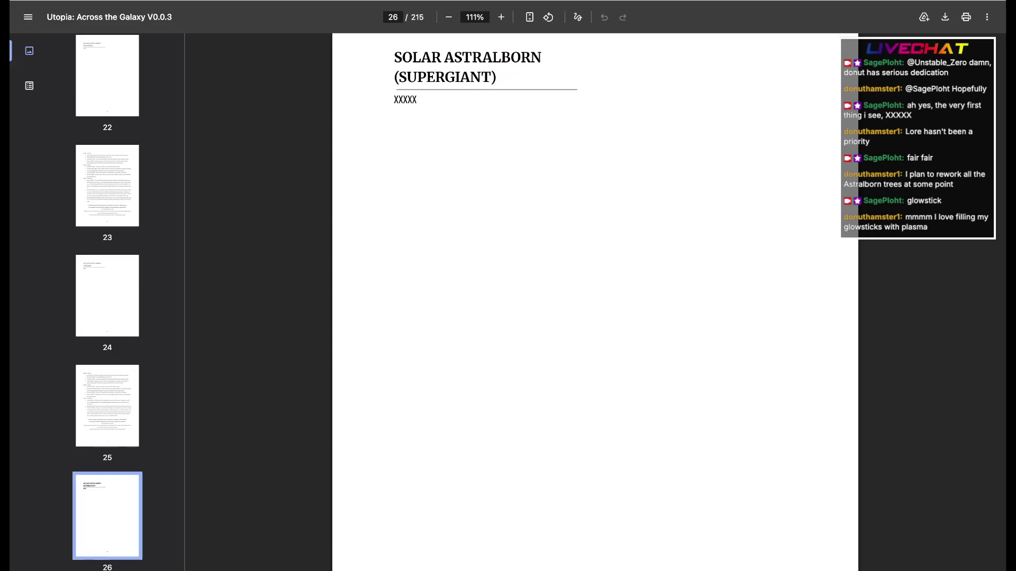
pyautogui.scroll(-7, 596, 301)
pyautogui.scroll(-2, 595, 302)
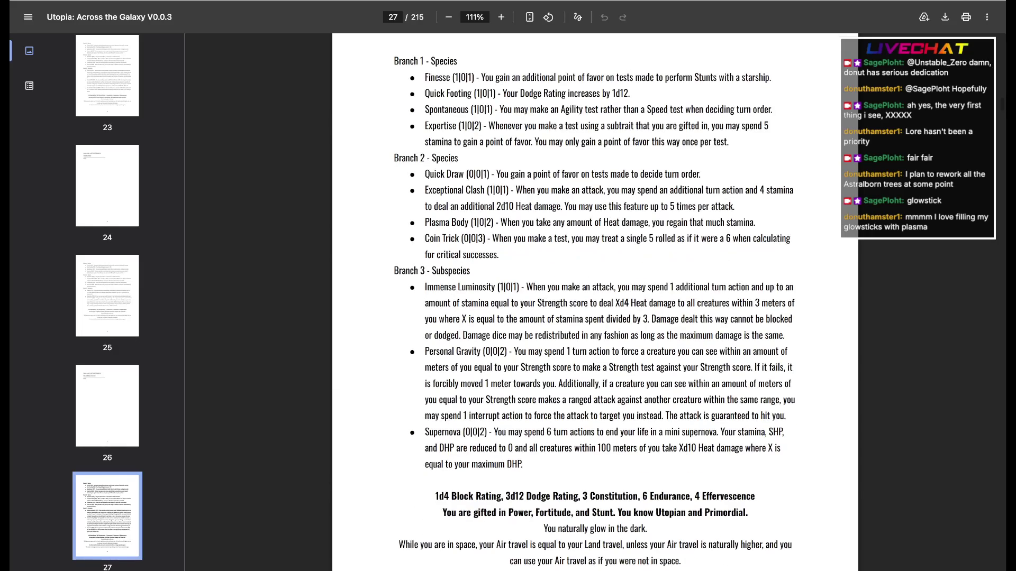
pyautogui.scroll(-5, 595, 302)
pyautogui.scroll(-1, 596, 302)
pyautogui.scroll(-1, 595, 301)
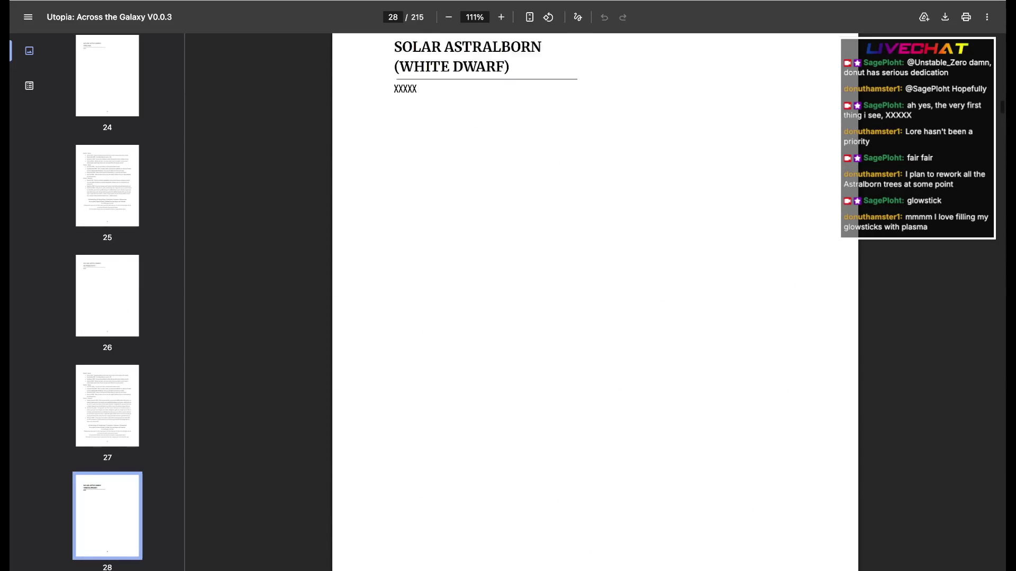
pyautogui.scroll(-5, 596, 302)
pyautogui.scroll(-3, 595, 302)
pyautogui.scroll(-6, 596, 302)
pyautogui.scroll(-1, 596, 302)
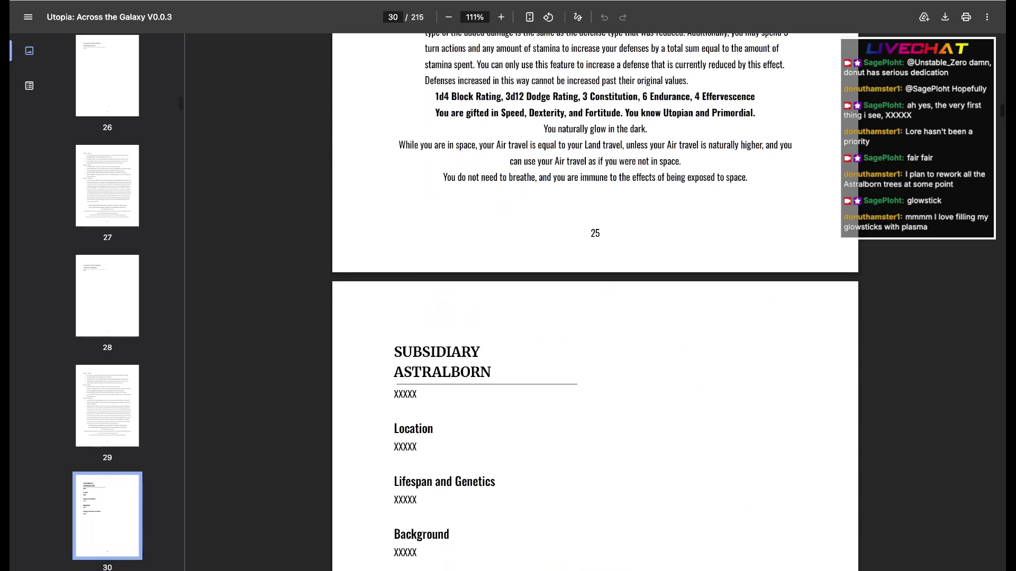
pyautogui.scroll(-3, 596, 302)
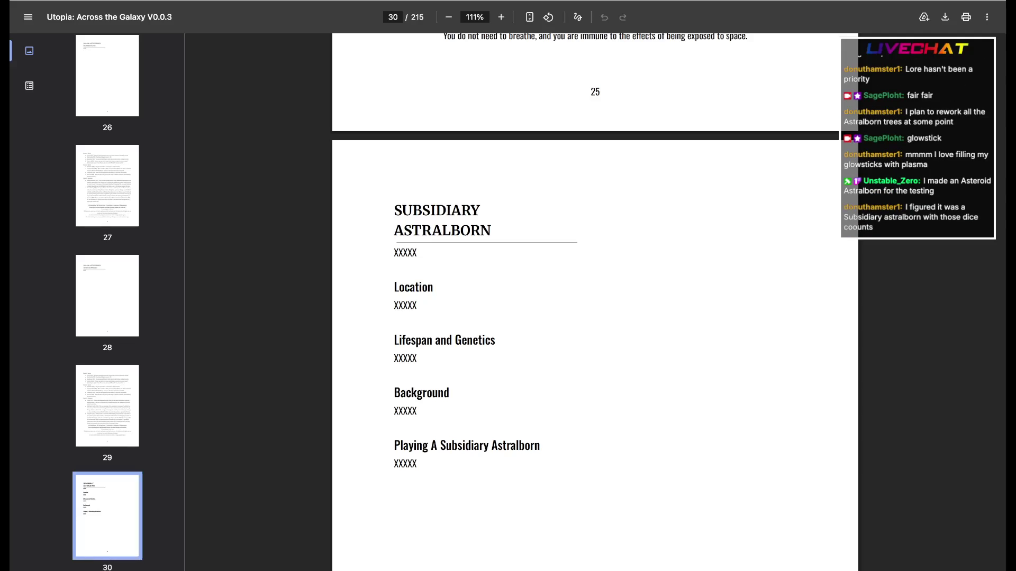
pyautogui.scroll(5, 596, 301)
pyautogui.scroll(5, 595, 303)
pyautogui.scroll(5, 595, 302)
pyautogui.scroll(5, 596, 302)
pyautogui.scroll(5, 596, 302)
pyautogui.scroll(5, 595, 301)
pyautogui.scroll(8, 596, 301)
pyautogui.scroll(3, 595, 301)
pyautogui.scroll(5, 596, 301)
pyautogui.scroll(5, 595, 302)
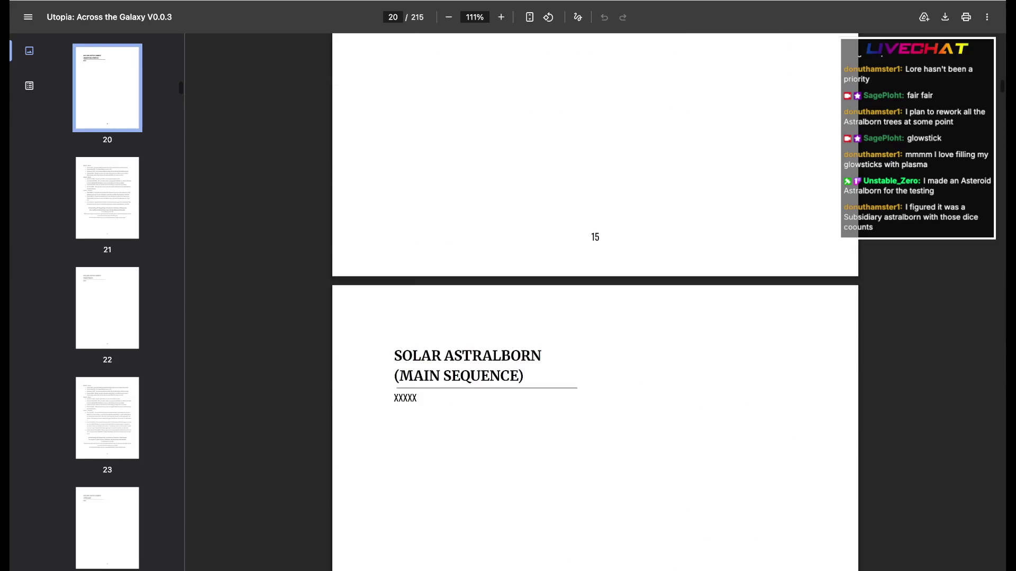
pyautogui.scroll(5, 596, 302)
pyautogui.scroll(2, 595, 301)
pyautogui.scroll(5, 596, 301)
pyautogui.scroll(5, 596, 302)
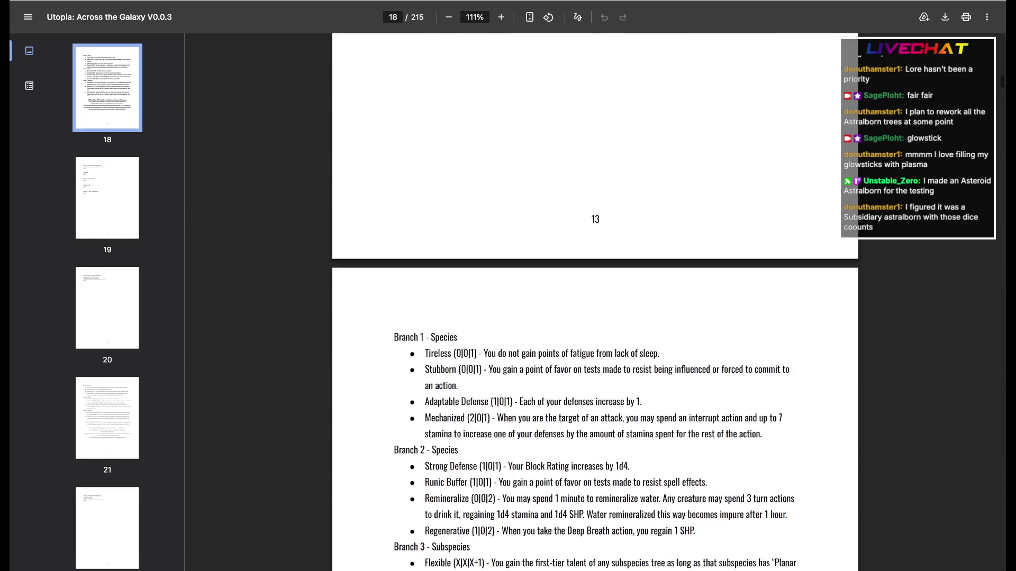
pyautogui.scroll(5, 596, 302)
pyautogui.scroll(2, 595, 302)
pyautogui.scroll(1, 595, 302)
pyautogui.scroll(1, 595, 302)
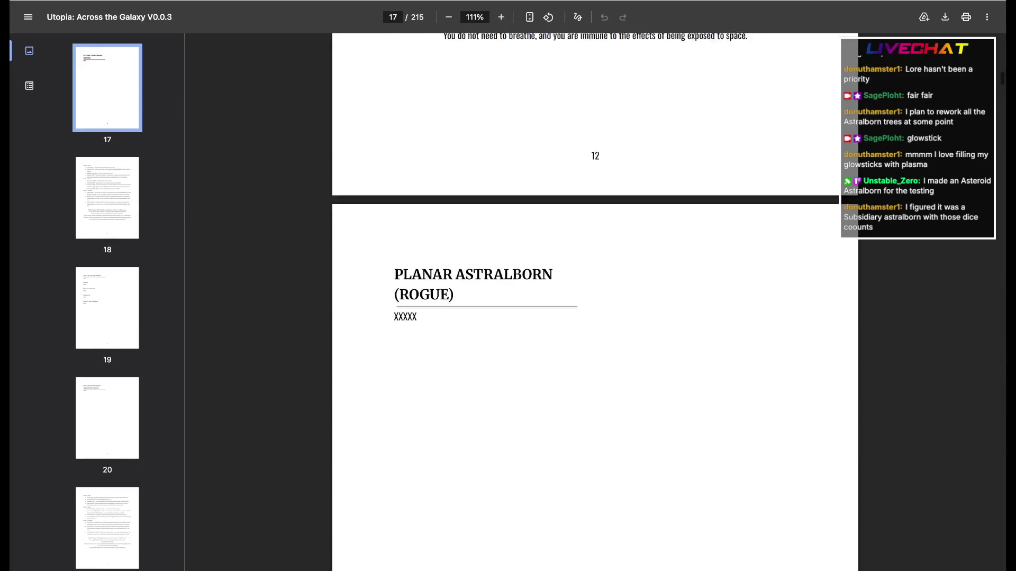
pyautogui.scroll(3, 596, 301)
pyautogui.scroll(1, 595, 302)
pyautogui.scroll(10, 595, 301)
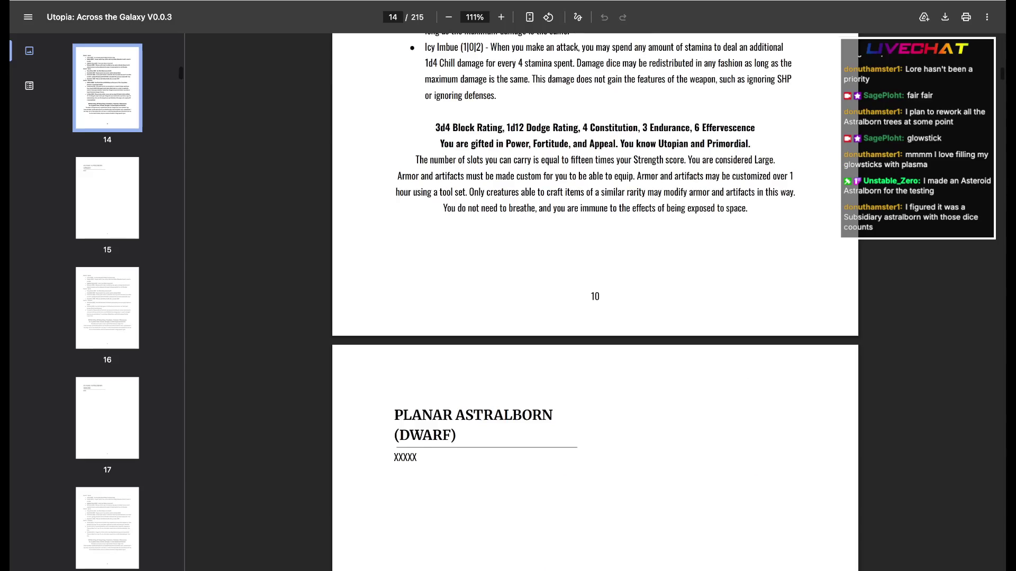
pyautogui.scroll(5, 595, 302)
pyautogui.scroll(10, 595, 302)
pyautogui.scroll(10, 596, 302)
pyautogui.scroll(10, 595, 303)
pyautogui.scroll(10, 596, 302)
pyautogui.scroll(3, 595, 301)
pyautogui.scroll(5, 595, 301)
pyautogui.scroll(10, 596, 301)
pyautogui.scroll(1, 596, 302)
pyautogui.scroll(10, 595, 302)
pyautogui.scroll(10, 596, 302)
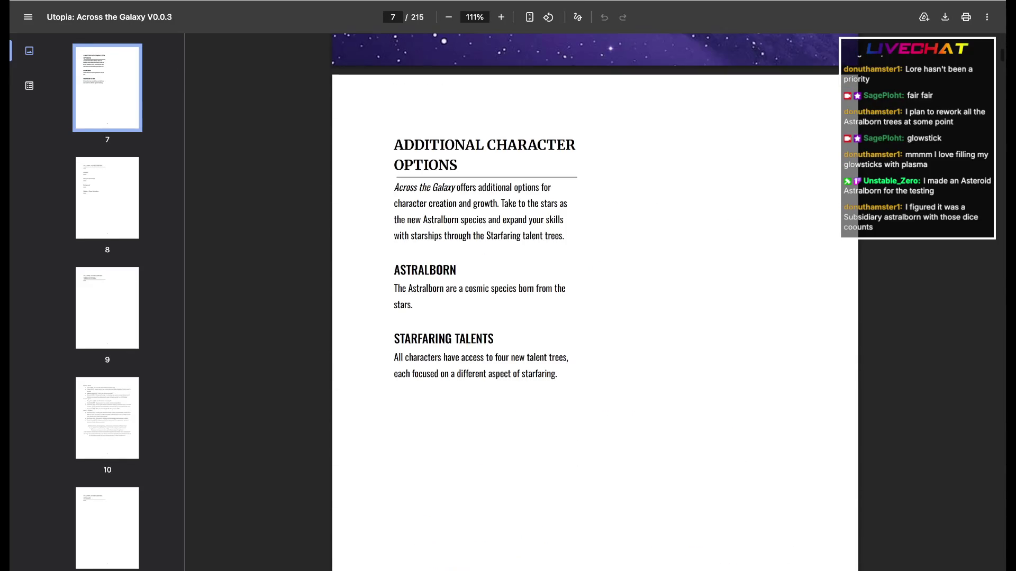
pyautogui.scroll(-1, 596, 303)
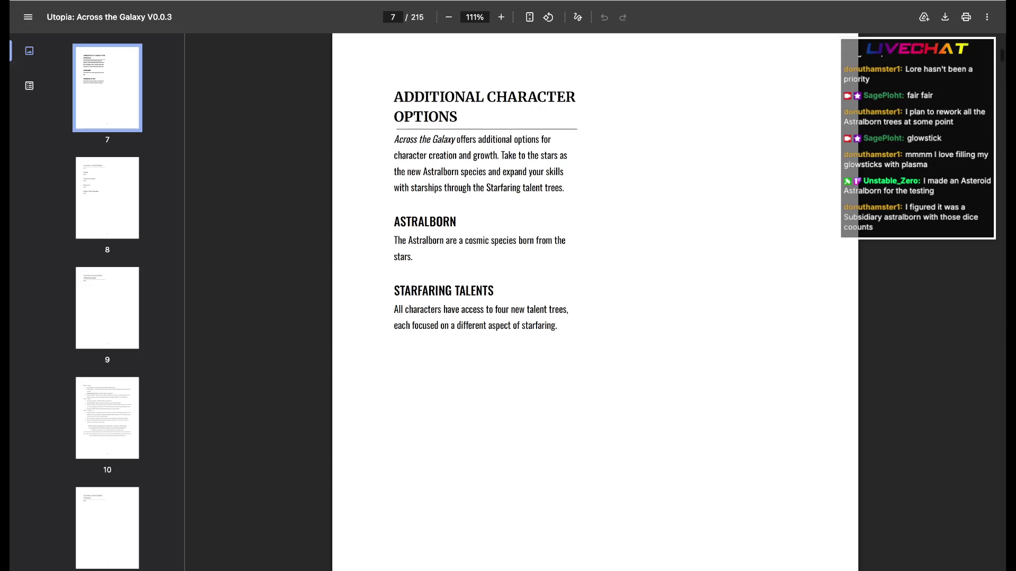
pyautogui.scroll(-4, 596, 301)
pyautogui.scroll(-5, 595, 302)
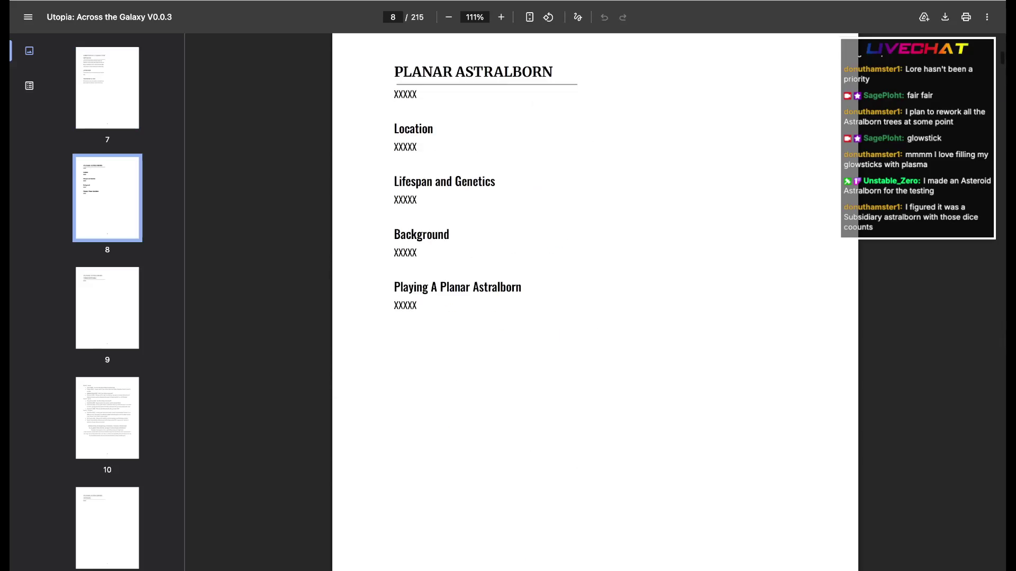
pyautogui.scroll(-6, 595, 302)
pyautogui.scroll(-4, 596, 302)
pyautogui.scroll(-5, 595, 302)
pyautogui.scroll(-1, 595, 302)
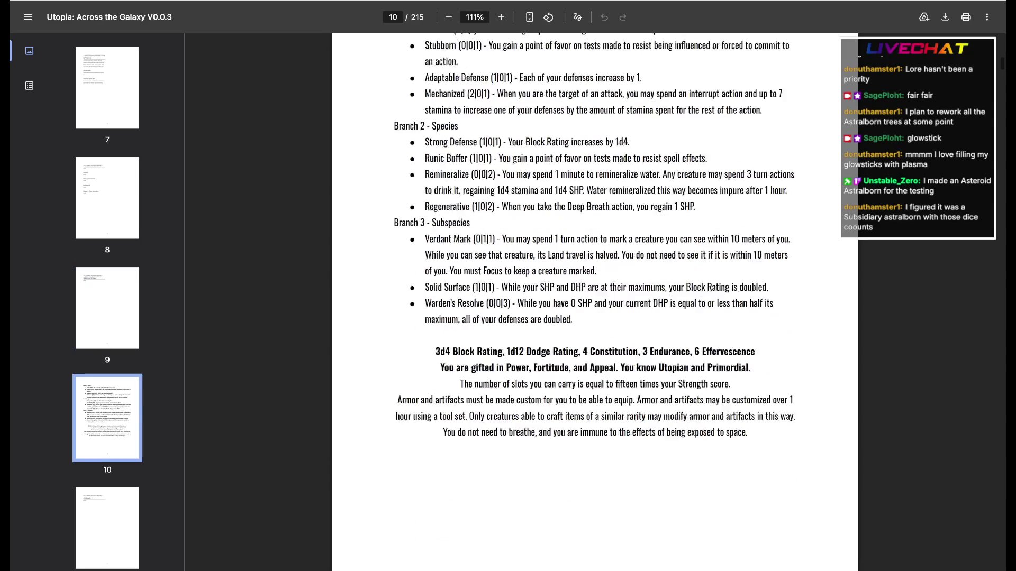
pyautogui.scroll(-5, 595, 302)
pyautogui.scroll(-4, 595, 302)
pyautogui.scroll(-5, 595, 302)
pyautogui.scroll(-5, 596, 302)
pyautogui.scroll(-5, 595, 302)
pyautogui.scroll(-6, 595, 302)
pyautogui.scroll(-5, 596, 302)
pyautogui.scroll(-5, 596, 301)
pyautogui.scroll(-5, 595, 302)
pyautogui.scroll(-5, 595, 303)
pyautogui.scroll(-5, 595, 302)
pyautogui.scroll(-5, 595, 301)
pyautogui.scroll(-5, 595, 303)
pyautogui.scroll(-5, 595, 301)
pyautogui.scroll(-5, 596, 301)
pyautogui.scroll(-5, 595, 302)
pyautogui.scroll(-5, 596, 301)
pyautogui.scroll(-5, 595, 302)
pyautogui.scroll(-5, 595, 301)
pyautogui.scroll(-5, 595, 302)
pyautogui.scroll(-5, 596, 303)
pyautogui.scroll(-5, 595, 302)
pyautogui.scroll(-5, 595, 302)
pyautogui.scroll(6, 596, 301)
# - Select the word COMET in the species heading
pyautogui.doubleClick(524, 385)
pyautogui.scroll(-5, 596, 301)
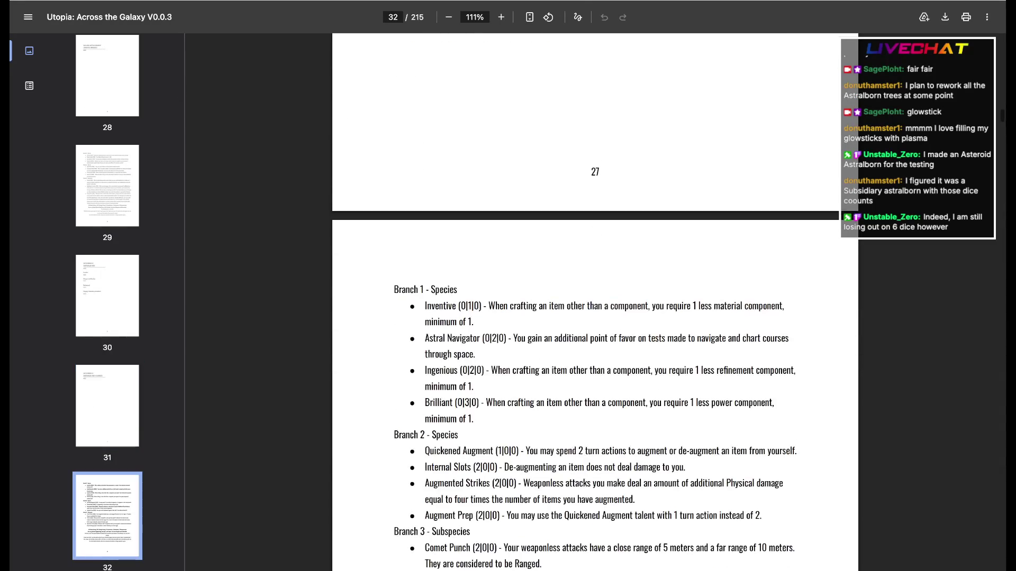
pyautogui.scroll(-5, 595, 302)
pyautogui.scroll(-2, 595, 302)
pyautogui.scroll(-5, 595, 302)
pyautogui.scroll(-3, 595, 302)
pyautogui.scroll(-2, 595, 302)
pyautogui.scroll(-2, 596, 302)
pyautogui.scroll(-3, 595, 301)
pyautogui.scroll(-1, 595, 302)
pyautogui.scroll(1, 595, 301)
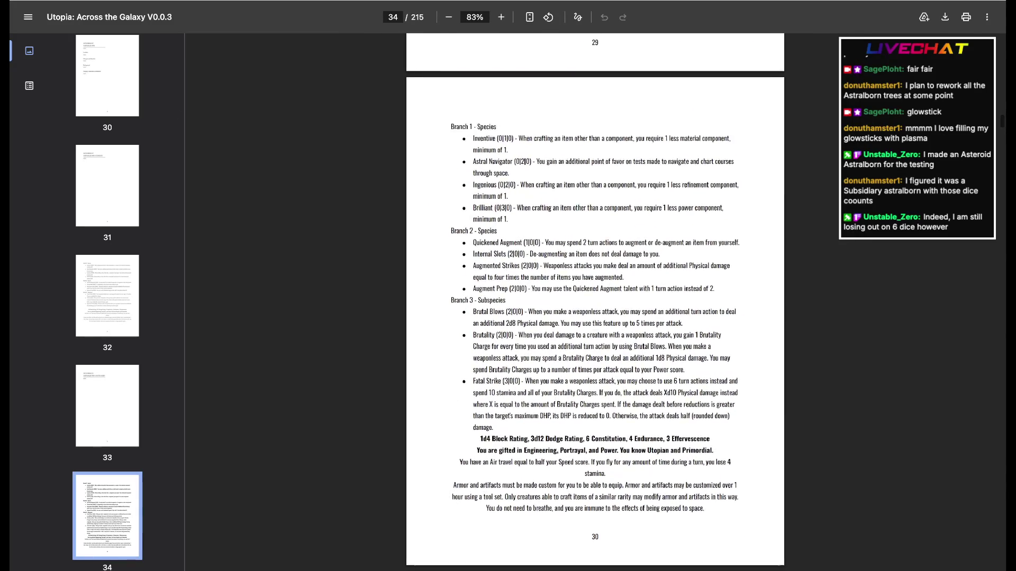
pyautogui.scroll(2, 596, 302)
pyautogui.scroll(2, 595, 302)
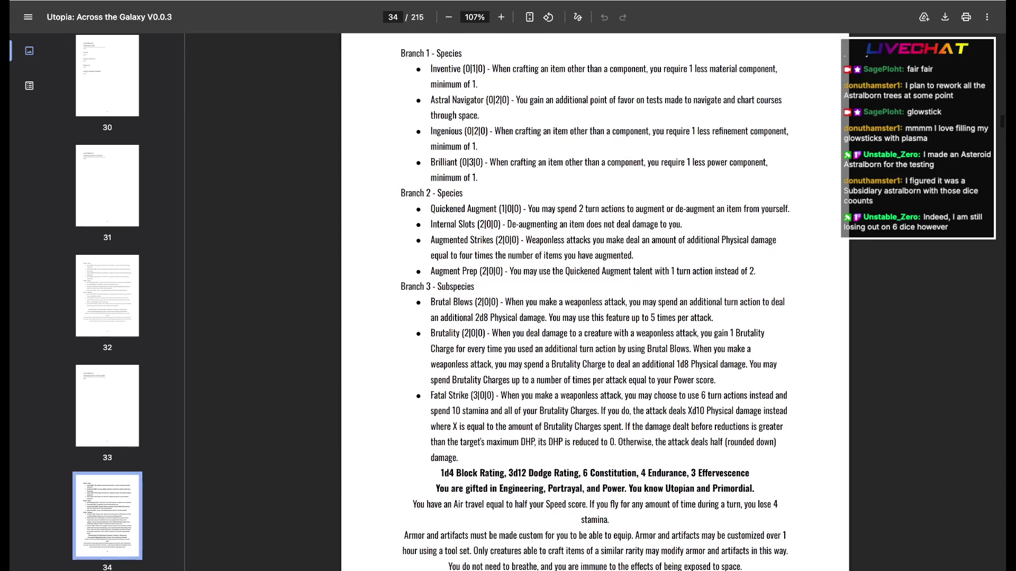
pyautogui.scroll(-1, 595, 302)
pyautogui.scroll(-1, 596, 302)
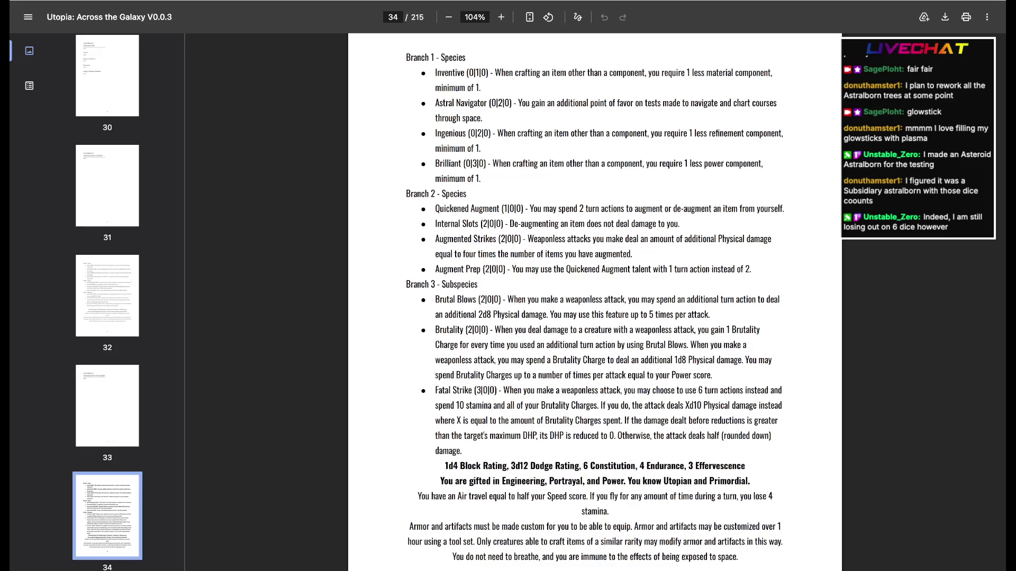
pyautogui.moveTo(495, 73); pyautogui.dragTo(519, 164)
pyautogui.click(519, 164)
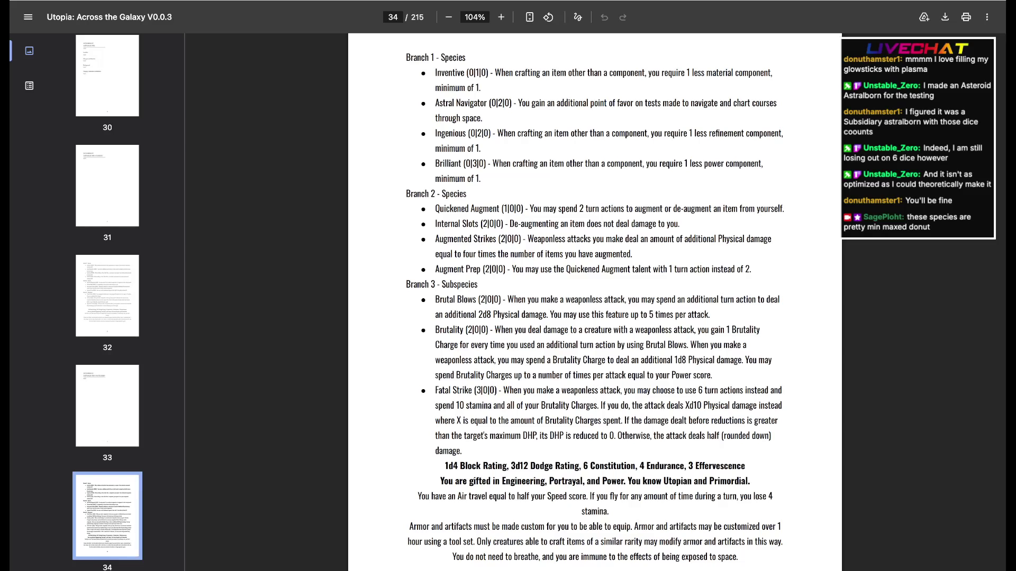
pyautogui.moveTo(507, 299)
pyautogui.mouseDown()
pyautogui.moveTo(556, 345)
pyautogui.moveTo(511, 436)
pyautogui.mouseUp()
pyautogui.moveTo(497, 360)
pyautogui.mouseDown()
pyautogui.moveTo(490, 436)
pyautogui.moveTo(500, 344)
pyautogui.moveTo(747, 345)
pyautogui.mouseUp()
pyautogui.click(748, 345)
pyautogui.moveTo(492, 329)
pyautogui.mouseDown()
pyautogui.moveTo(712, 375)
pyautogui.moveTo(690, 345)
pyautogui.moveTo(733, 360)
pyautogui.mouseUp()
pyautogui.doubleClick(676, 344)
pyautogui.moveTo(429, 389)
pyautogui.mouseDown()
pyautogui.moveTo(707, 405)
pyautogui.moveTo(666, 436)
pyautogui.mouseUp()
pyautogui.click(666, 435)
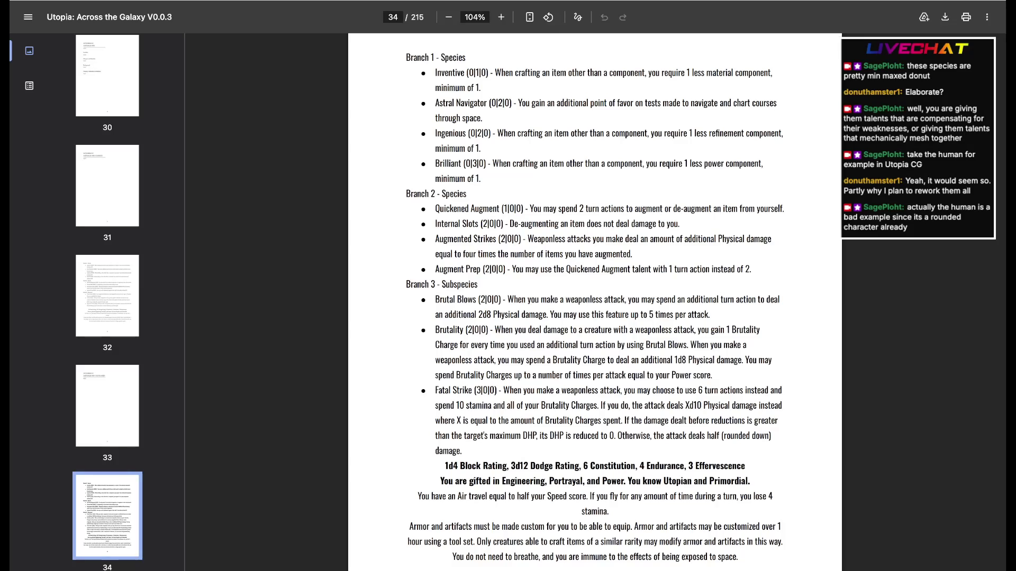
pyautogui.scroll(-5, 594, 301)
pyautogui.scroll(-5, 594, 301)
pyautogui.scroll(-5, 594, 301)
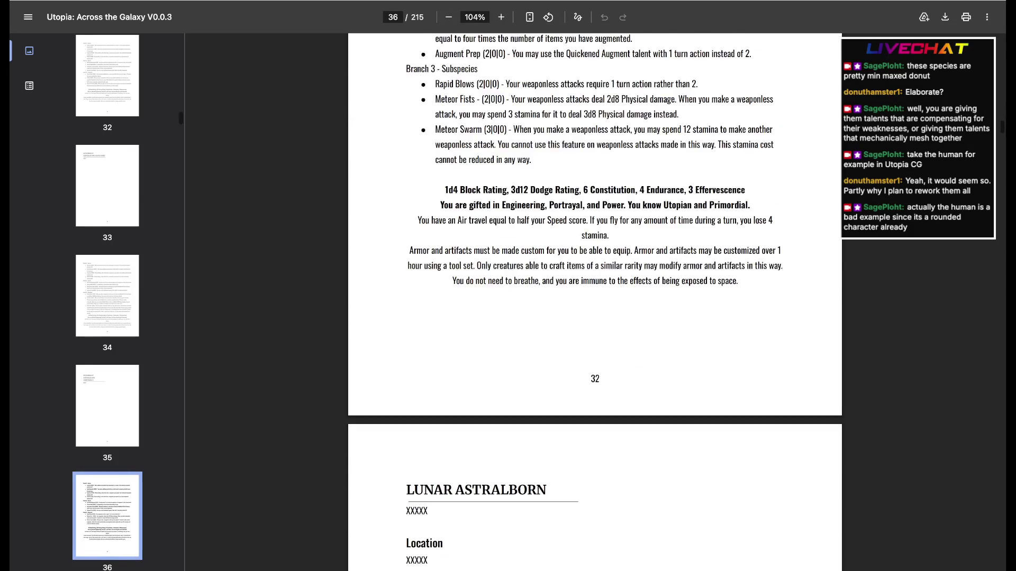
pyautogui.scroll(2, 595, 301)
pyautogui.scroll(-5, 595, 302)
pyautogui.scroll(-2, 594, 302)
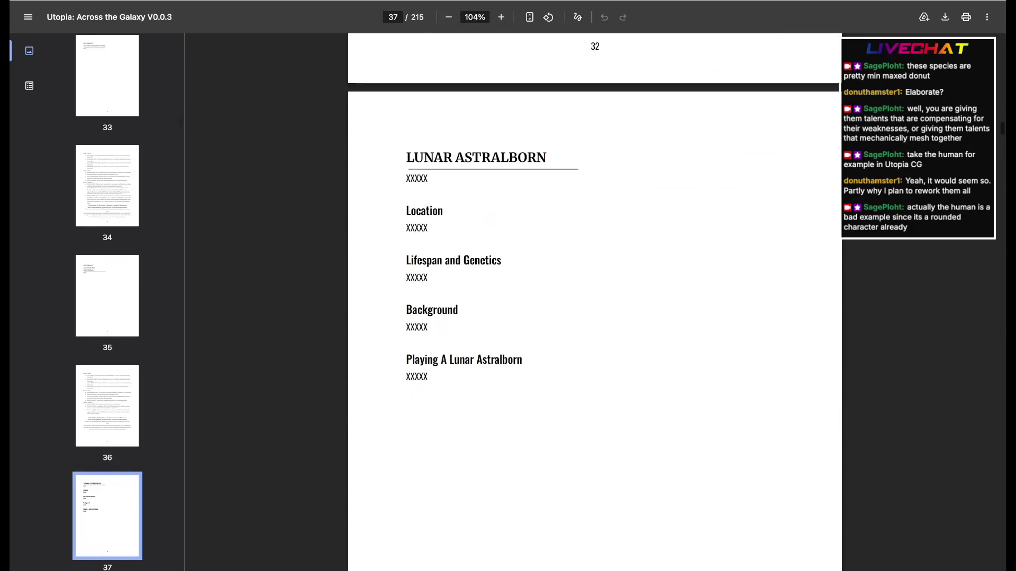
pyautogui.scroll(-3, 595, 303)
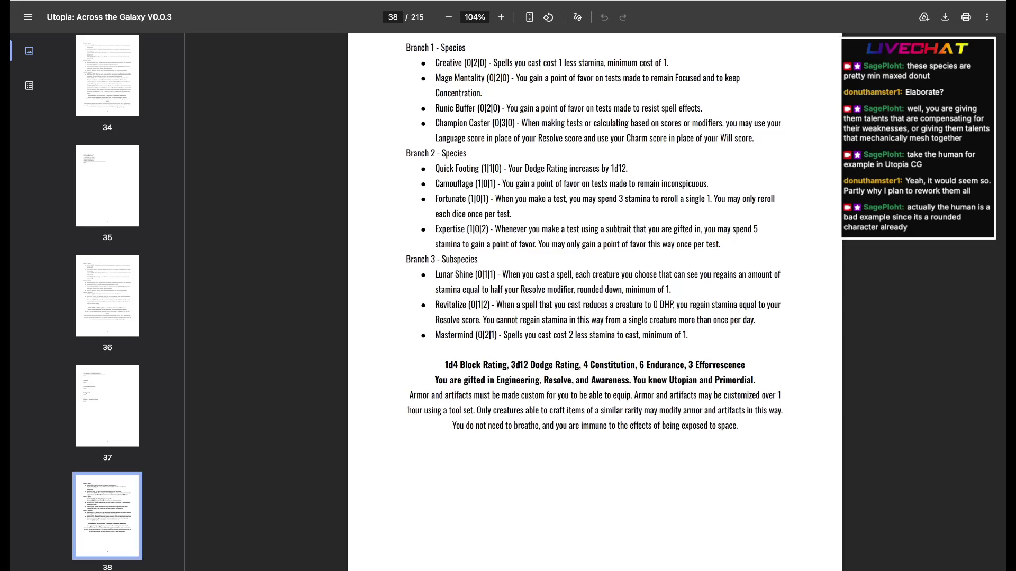
pyautogui.scroll(-2, 595, 303)
pyautogui.scroll(-4, 596, 302)
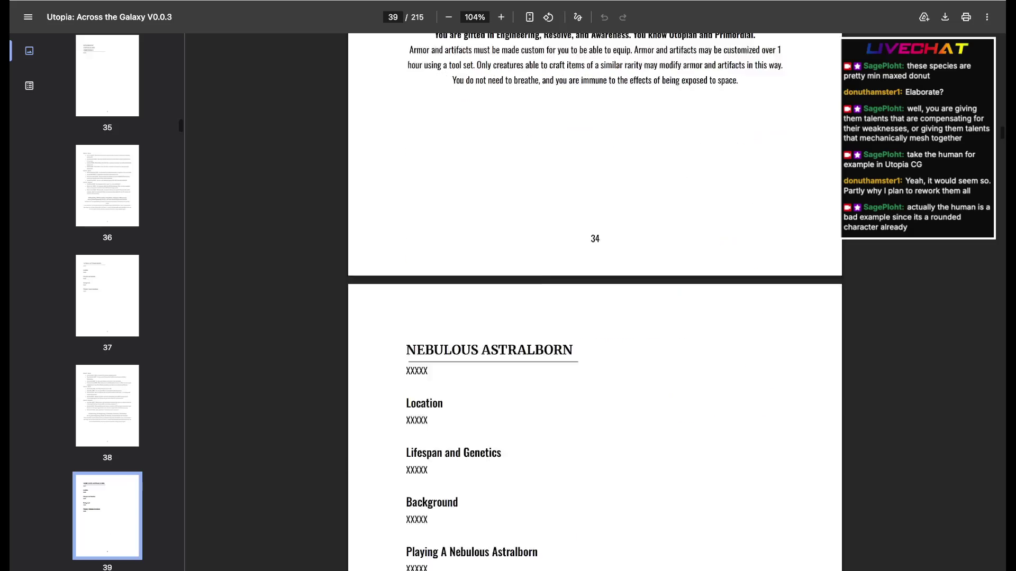
pyautogui.scroll(-2, 596, 302)
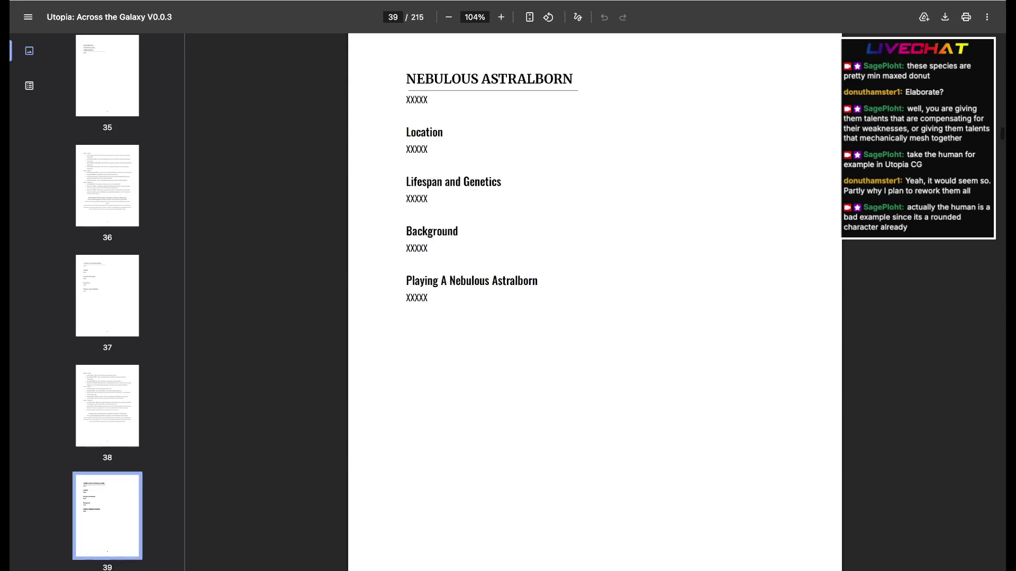
pyautogui.scroll(-5, 596, 302)
pyautogui.scroll(-3, 596, 302)
pyautogui.scroll(-5, 596, 302)
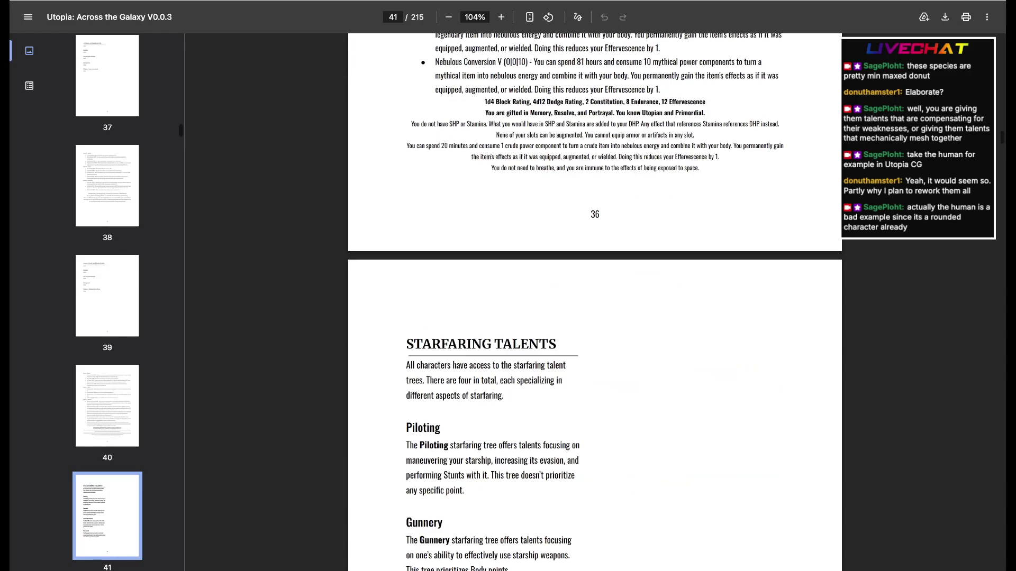
pyautogui.scroll(-1, 596, 301)
pyautogui.scroll(-2, 595, 302)
pyautogui.scroll(-2, 596, 302)
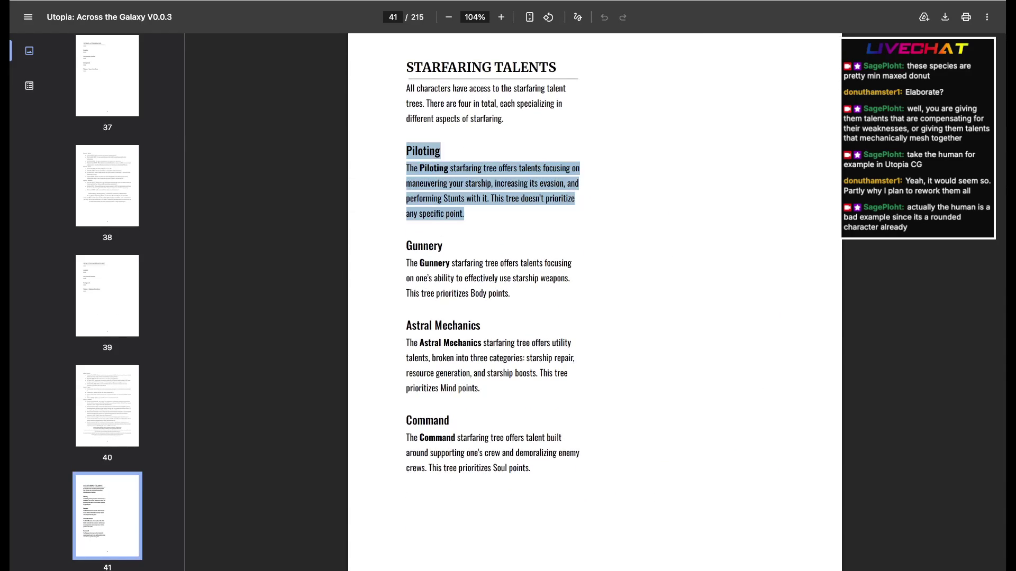
# - Highlight the Piloting through Command tree descriptions, then the Astral Mechanics description
pyautogui.moveTo(530, 469)
pyautogui.mouseDown()
pyautogui.moveTo(406, 246)
pyautogui.moveTo(406, 183)
pyautogui.mouseUp()
pyautogui.click(406, 183)
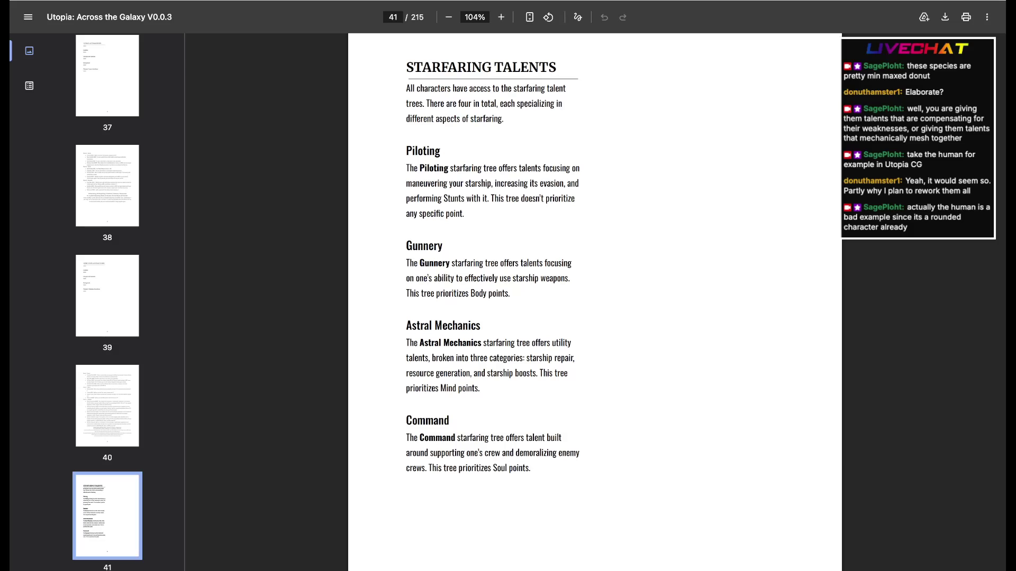
pyautogui.moveTo(480, 387)
pyautogui.mouseDown()
pyautogui.moveTo(407, 322)
pyautogui.moveTo(491, 373)
pyautogui.mouseUp()
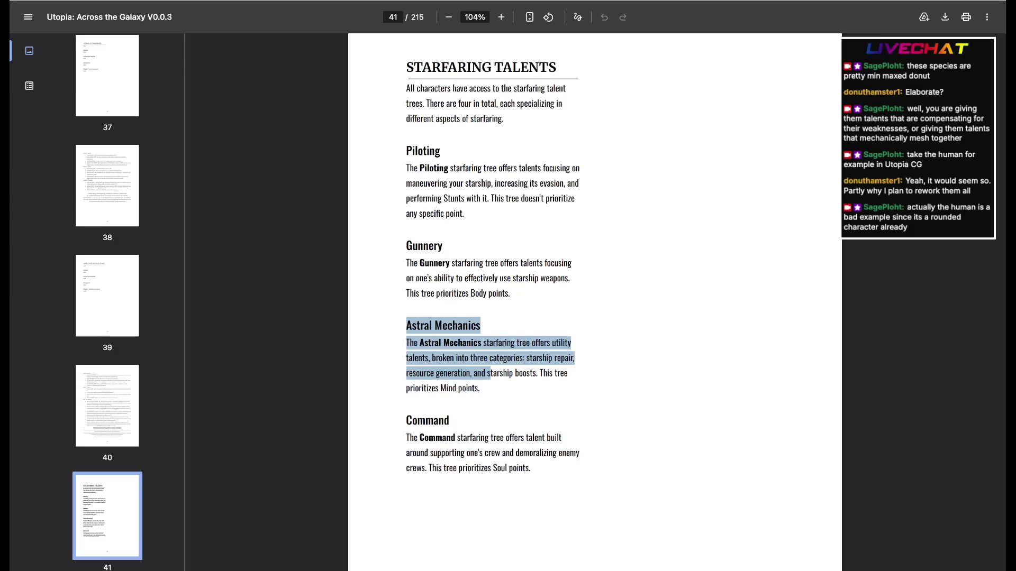
pyautogui.scroll(-5, 595, 302)
pyautogui.scroll(-3, 596, 302)
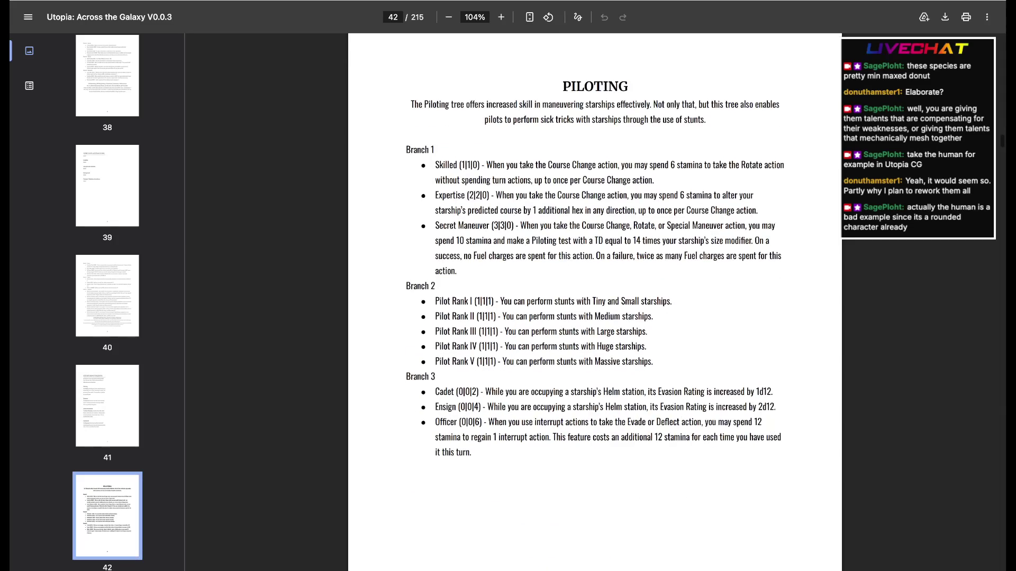
pyautogui.scroll(1, 595, 302)
pyautogui.moveTo(423, 170); pyautogui.dragTo(778, 270)
pyautogui.click(777, 270)
pyautogui.moveTo(477, 191); pyautogui.dragTo(776, 266)
pyautogui.click(776, 266)
pyautogui.moveTo(435, 175); pyautogui.dragTo(458, 281)
pyautogui.click(457, 281)
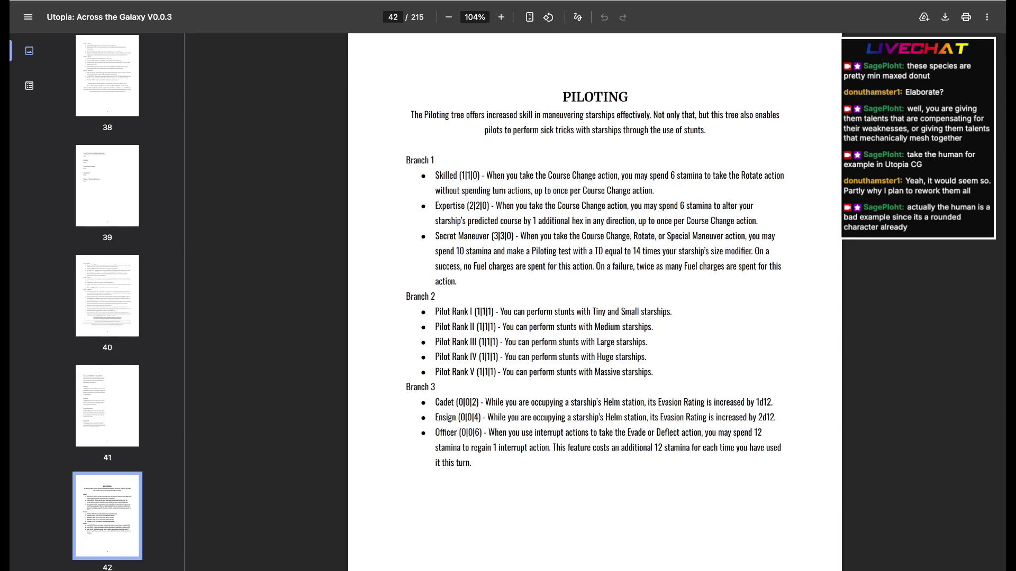
pyautogui.moveTo(430, 160); pyautogui.dragTo(427, 177)
pyautogui.click(427, 176)
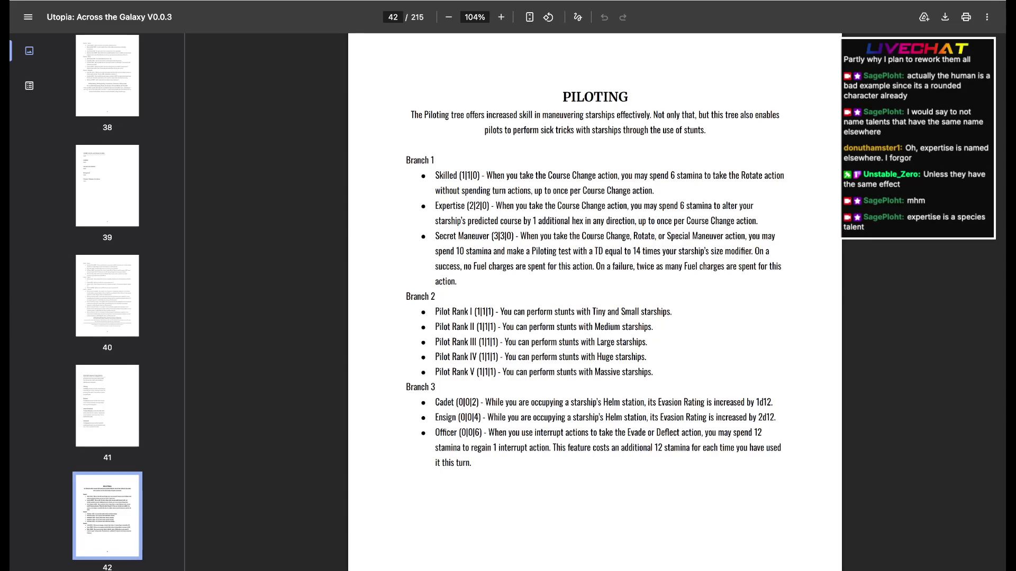
pyautogui.moveTo(421, 309)
pyautogui.mouseDown()
pyautogui.moveTo(654, 373)
pyautogui.moveTo(422, 309)
pyautogui.mouseUp()
pyautogui.click(654, 373)
pyautogui.click(421, 310)
pyautogui.scroll(-5, 595, 302)
pyautogui.scroll(2, 595, 302)
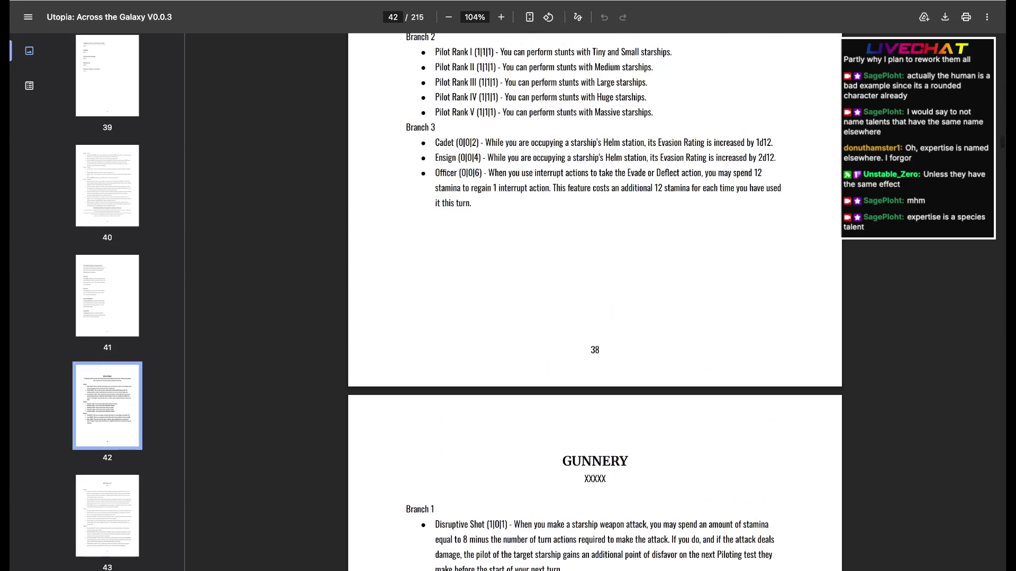
# - Highlight the Piloting Branch 3 talents from Cadet through Officer, ending on the Officer description
pyautogui.moveTo(470, 204)
pyautogui.mouseDown()
pyautogui.moveTo(458, 157)
pyautogui.moveTo(435, 142)
pyautogui.mouseUp()
pyautogui.click(476, 254)
pyautogui.moveTo(472, 204); pyautogui.dragTo(436, 142)
pyautogui.click(468, 203)
pyautogui.moveTo(472, 204)
pyautogui.mouseDown()
pyautogui.moveTo(435, 172)
pyautogui.moveTo(444, 188)
pyautogui.mouseUp()
pyautogui.scroll(-5, 595, 302)
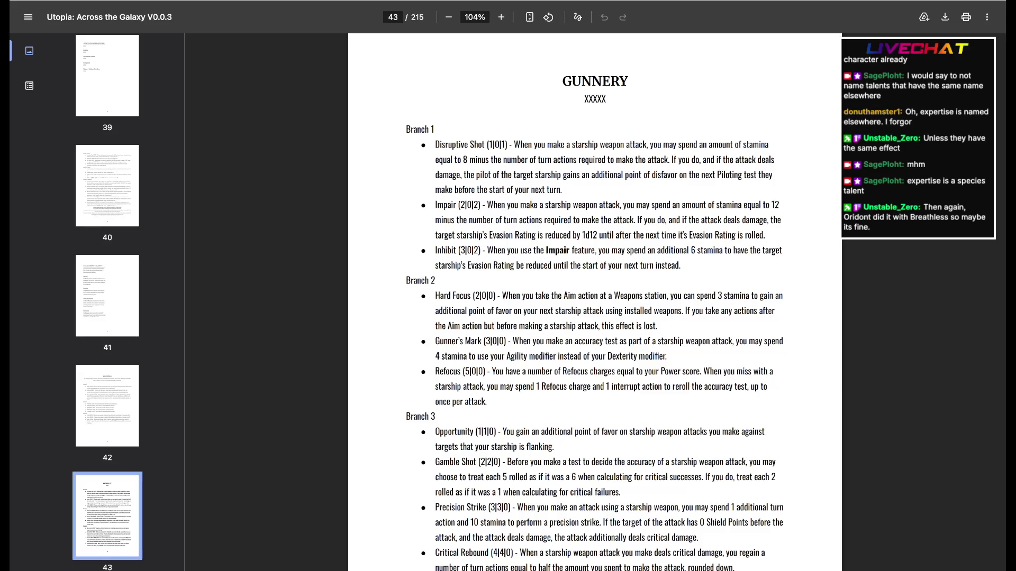
pyautogui.scroll(-1, 596, 302)
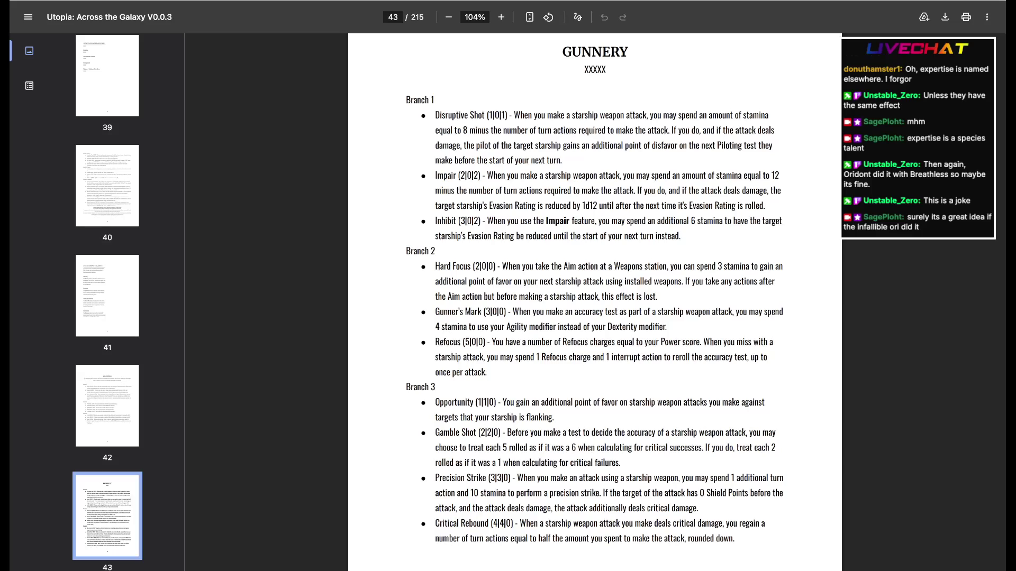
# - Highlight the Impair and Inhibit talents on the Gunnery tree page
pyautogui.moveTo(484, 175); pyautogui.dragTo(683, 230)
pyautogui.click(683, 230)
pyautogui.scroll(-1, 594, 301)
pyautogui.scroll(-5, 595, 303)
pyautogui.scroll(4, 594, 302)
pyautogui.scroll(1, 595, 302)
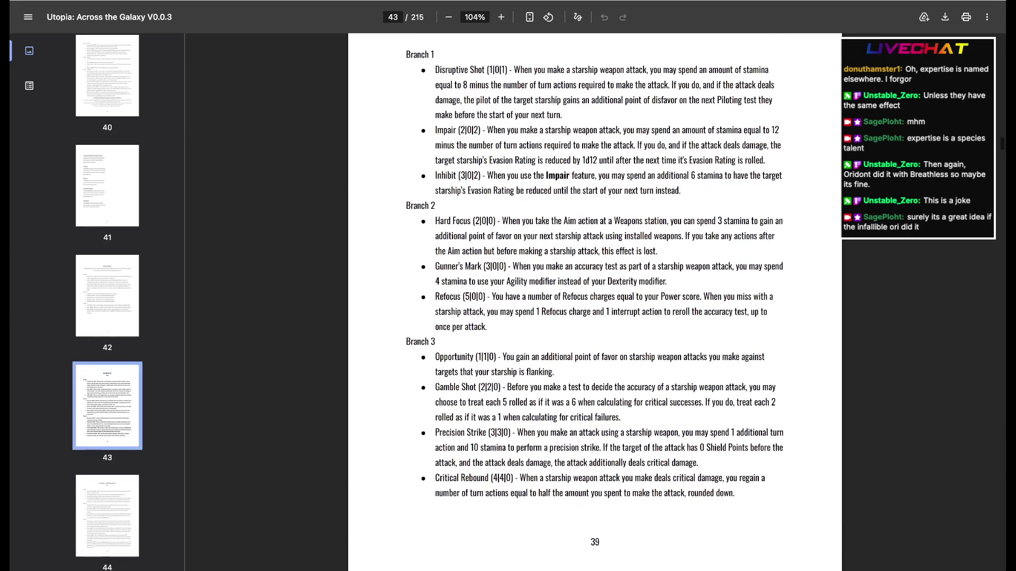
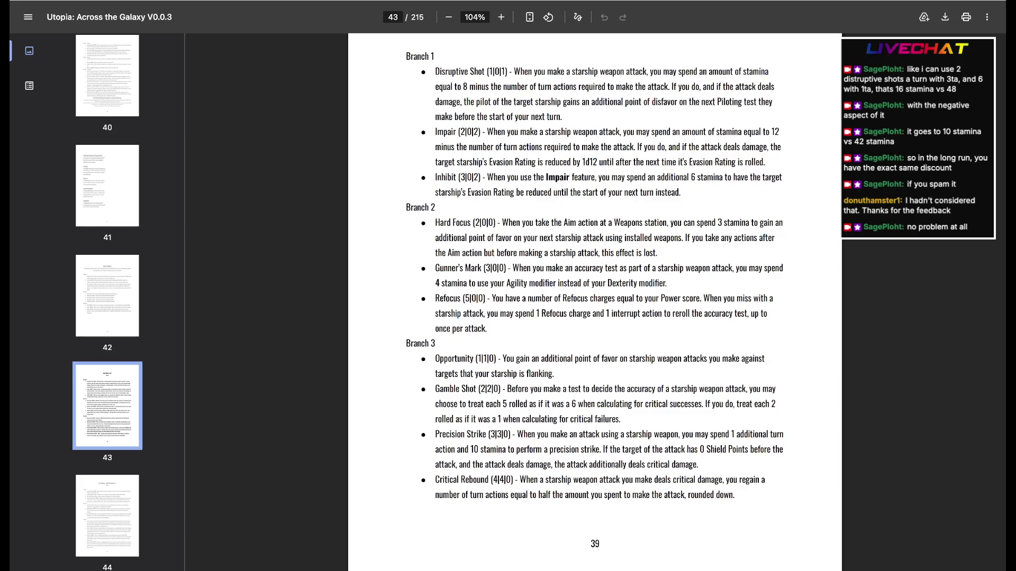
# - Highlight and clear the Hard Focus paragraph, its Aim-bonus sentence, and part of Gamble Shot while discussing
pyautogui.moveTo(502, 223); pyautogui.dragTo(655, 253)
pyautogui.click(654, 252)
pyautogui.moveTo(657, 253); pyautogui.dragTo(689, 237)
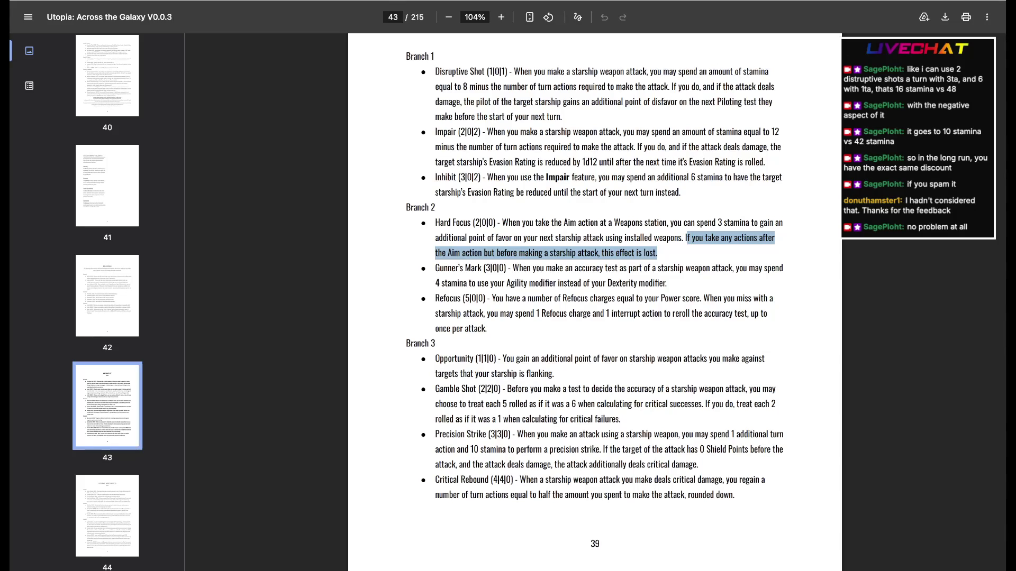
pyautogui.click(687, 238)
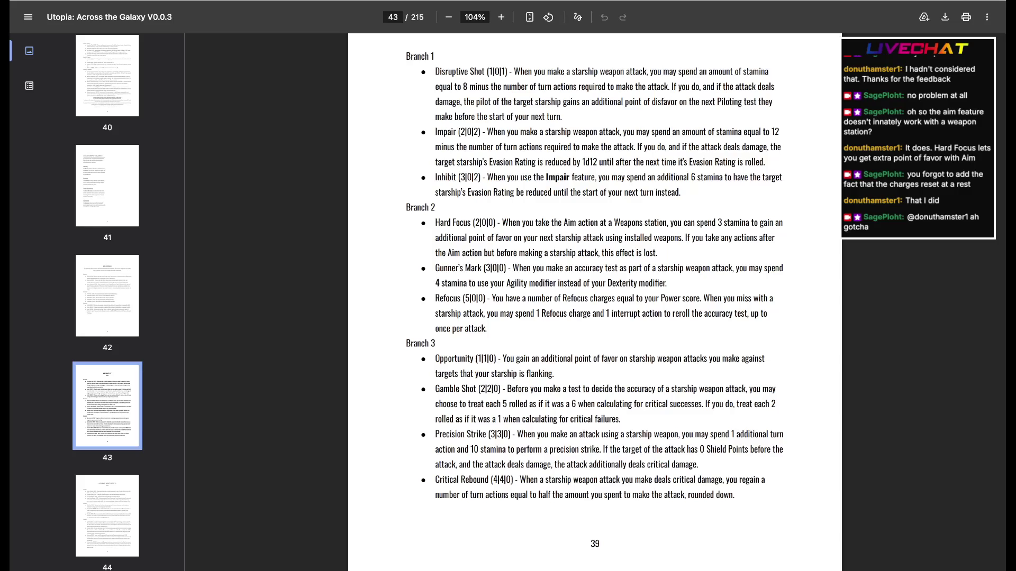
pyautogui.moveTo(621, 420)
pyautogui.mouseDown()
pyautogui.moveTo(706, 390)
pyautogui.moveTo(711, 404)
pyautogui.mouseUp()
pyautogui.click(708, 404)
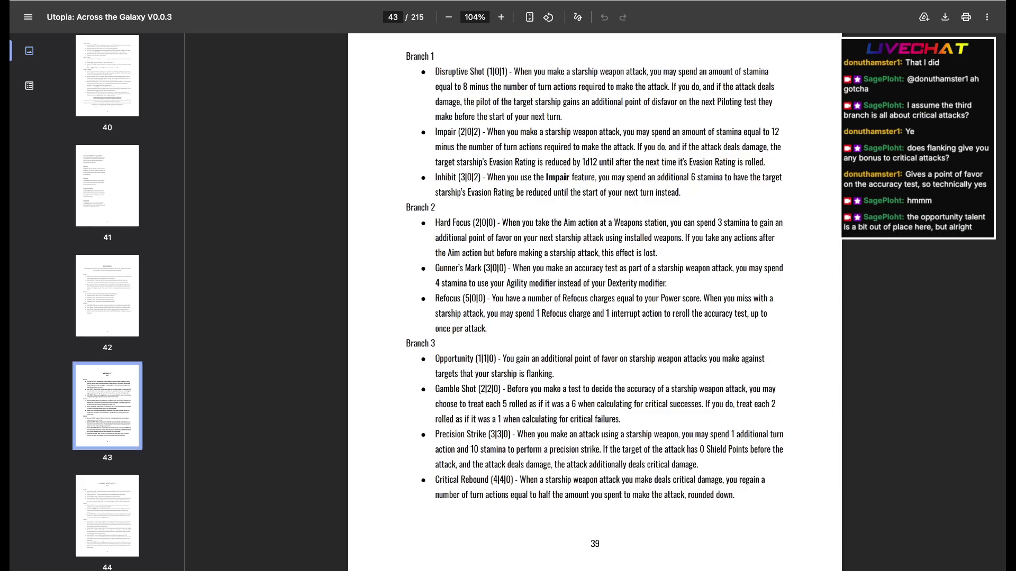
pyautogui.scroll(-3, 595, 302)
# - Repeatedly highlight and deselect the Gamble Shot description for emphasis during chat discussion
pyautogui.moveTo(506, 278)
pyautogui.mouseDown()
pyautogui.moveTo(619, 309)
pyautogui.moveTo(681, 294)
pyautogui.moveTo(523, 293)
pyautogui.moveTo(602, 309)
pyautogui.mouseUp()
pyautogui.click(619, 308)
pyautogui.click(520, 294)
pyautogui.click(602, 309)
pyautogui.moveTo(506, 279); pyautogui.dragTo(602, 294)
pyautogui.click(602, 294)
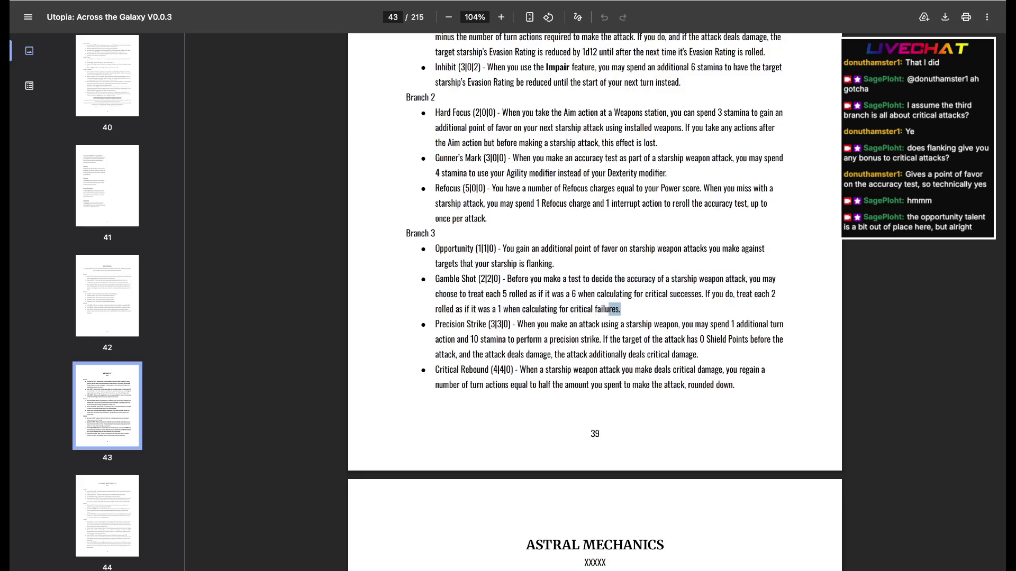
pyautogui.moveTo(517, 279); pyautogui.dragTo(621, 309)
pyautogui.click(621, 308)
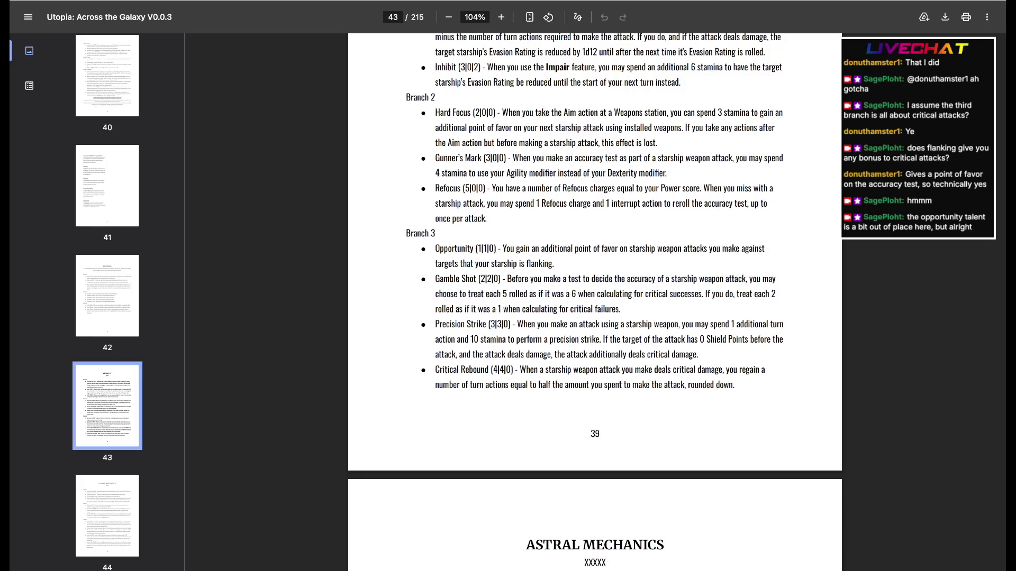